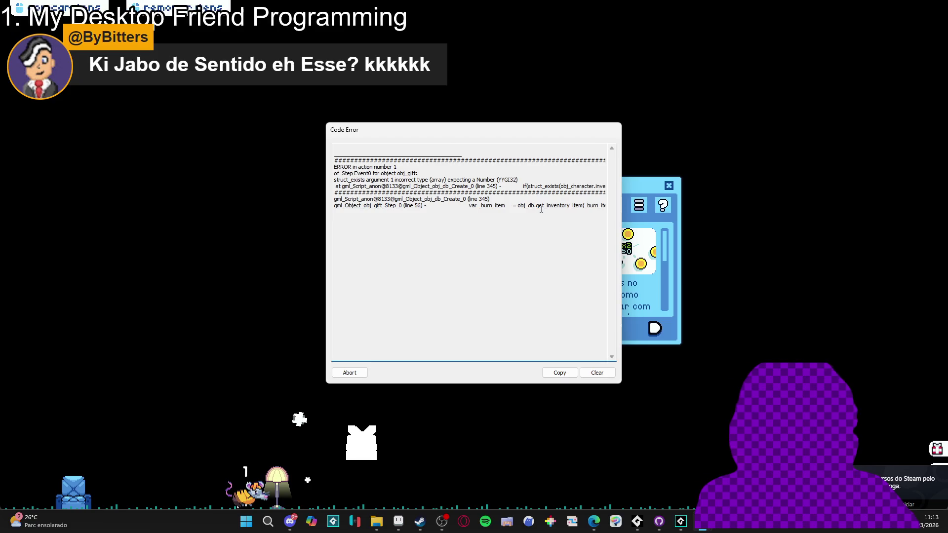
Step: Read the get_inventory_item code error and abort the crashed game run
mouse_move(557, 205)
mouse_down()
mouse_move(571, 206)
mouse_move(528, 205)
mouse_move(606, 207)
mouse_up()
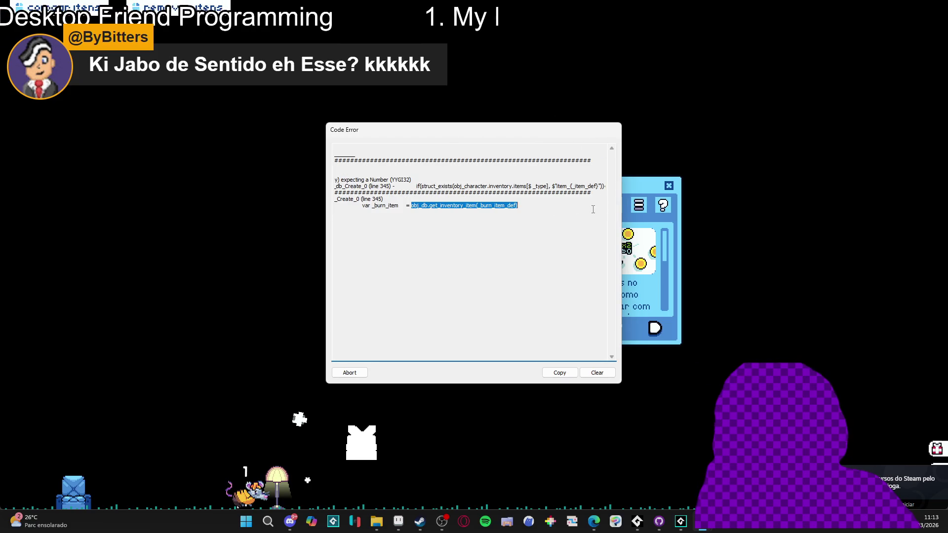
click(516, 213)
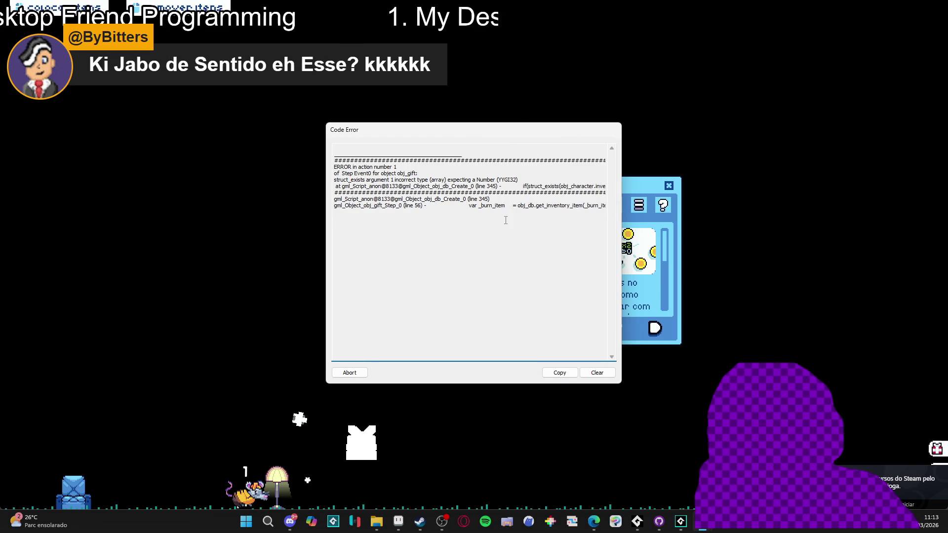
click(354, 371)
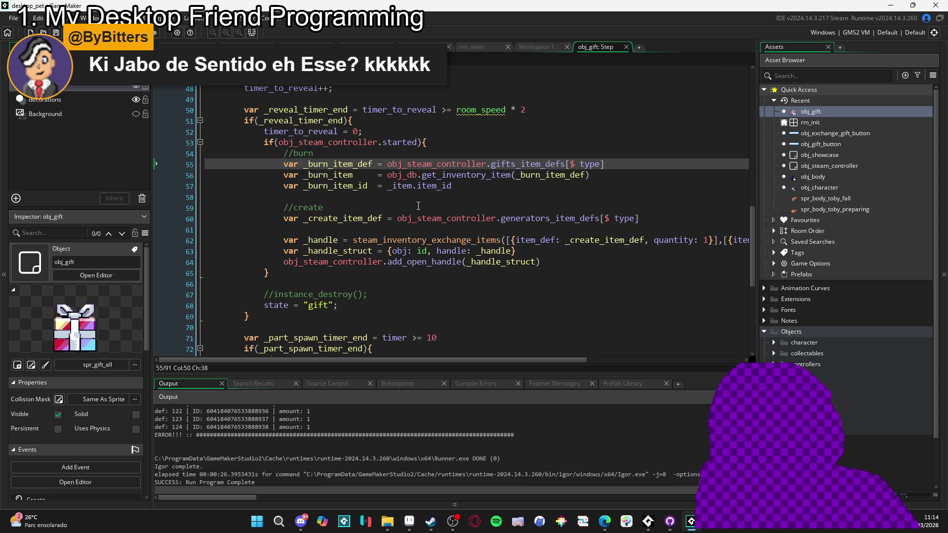
Step: Jump from the get_inventory_item call in obj_gift's Step code to its definition in obj_db's Create event
click(406, 199)
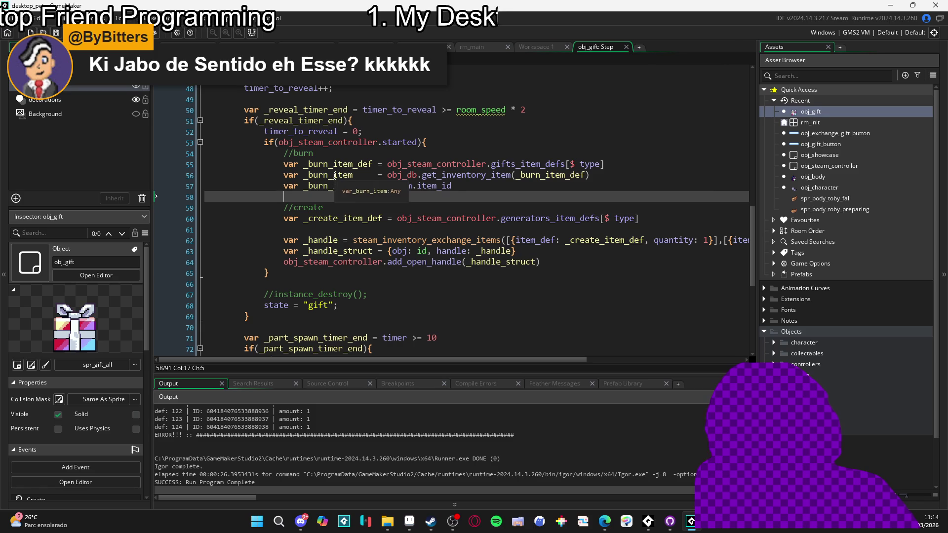
click(587, 175)
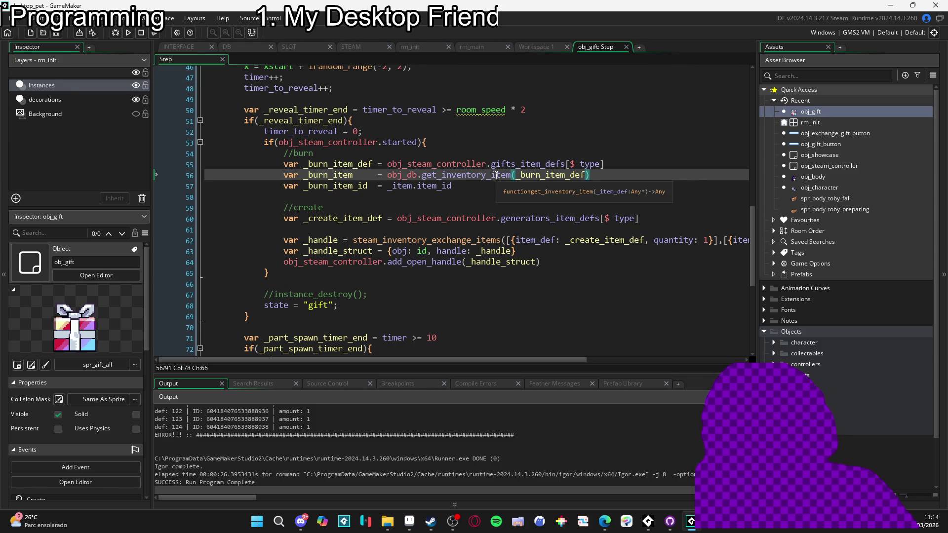
middle_click(400, 175)
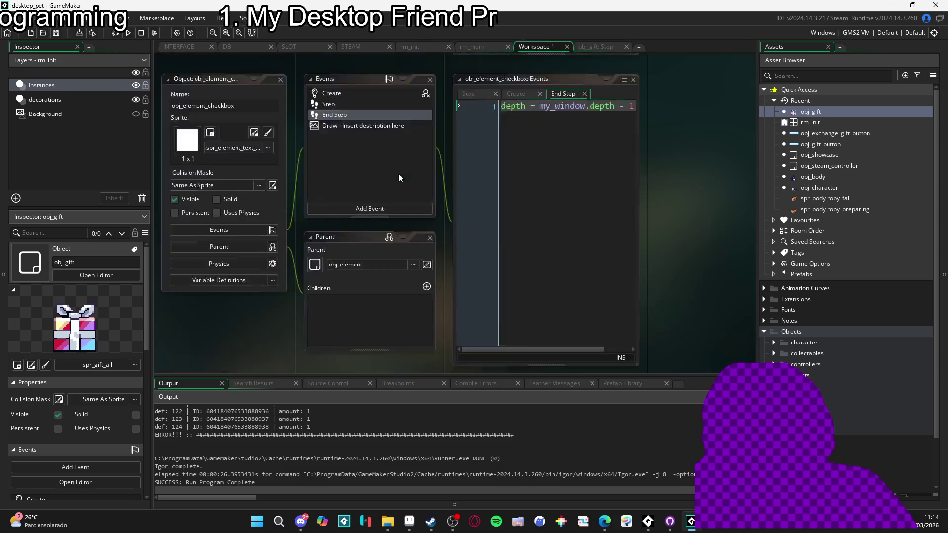
double_click(351, 117)
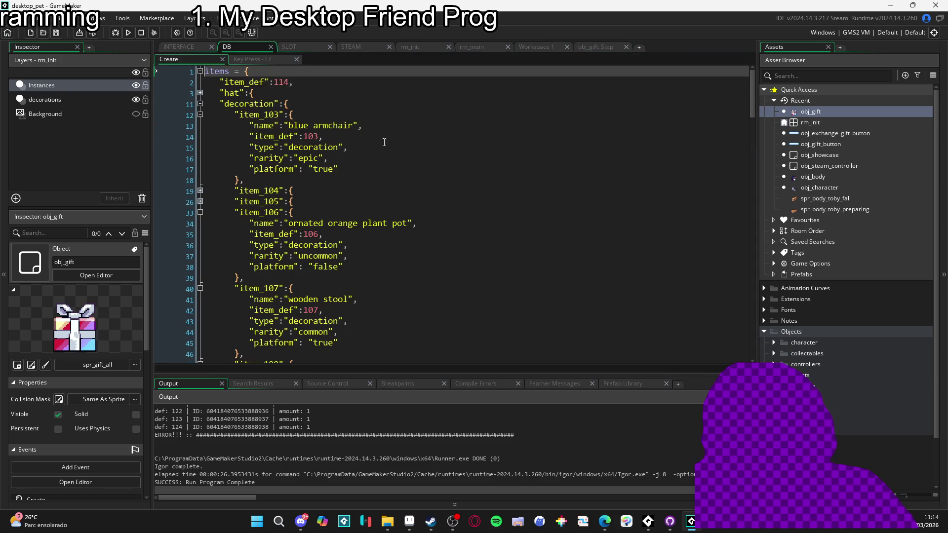
click(405, 186)
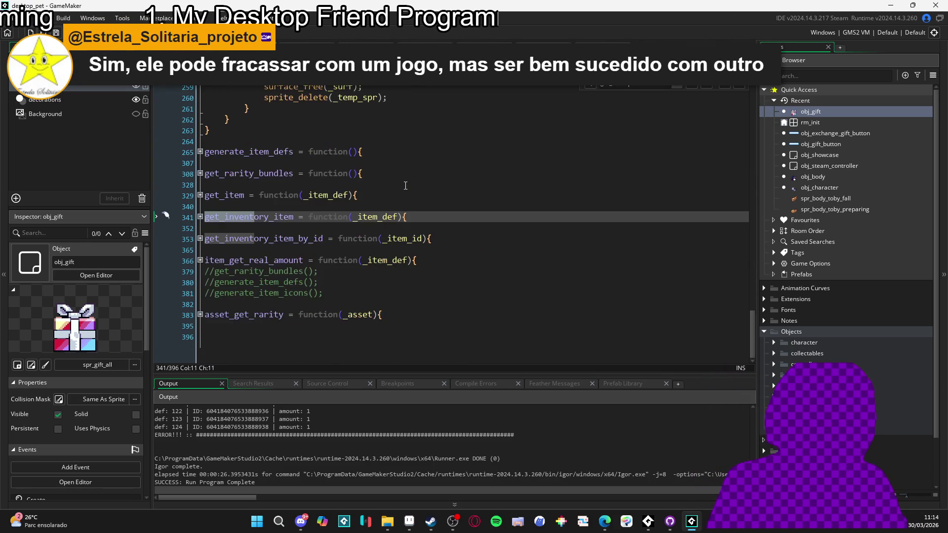
Step: Unfold get_inventory_item, scroll down to the utility item data, and select the word utility
click(200, 217)
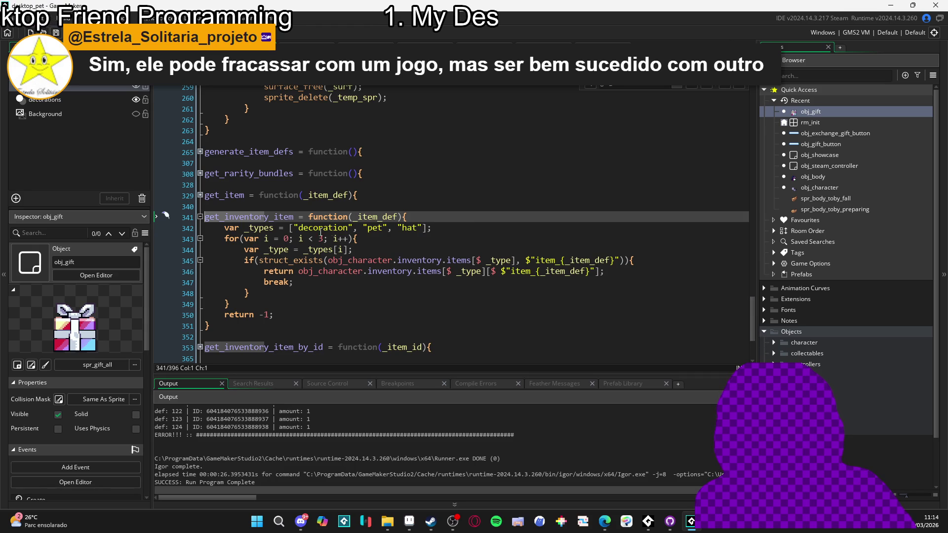
drag(750, 321, 746, 107)
scroll(730, 187, down, 10)
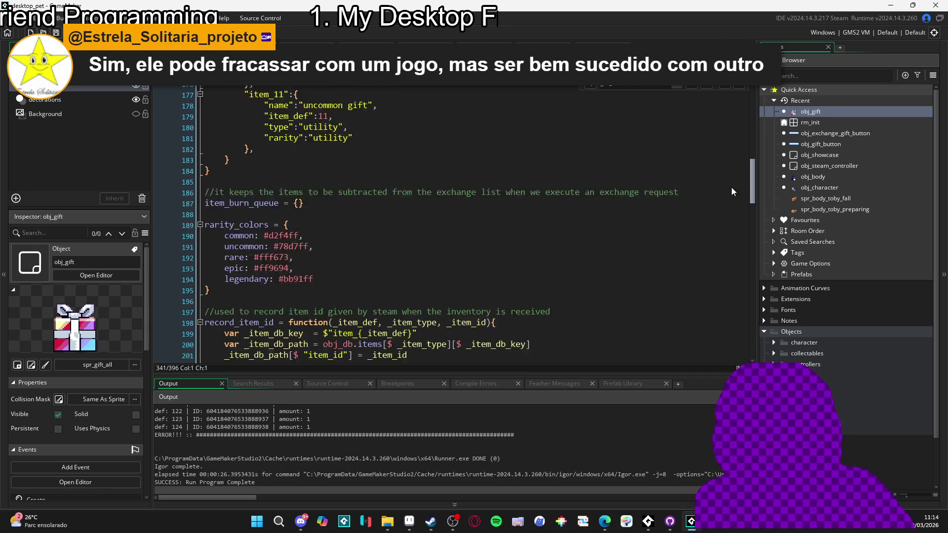
scroll(730, 187, up, 3)
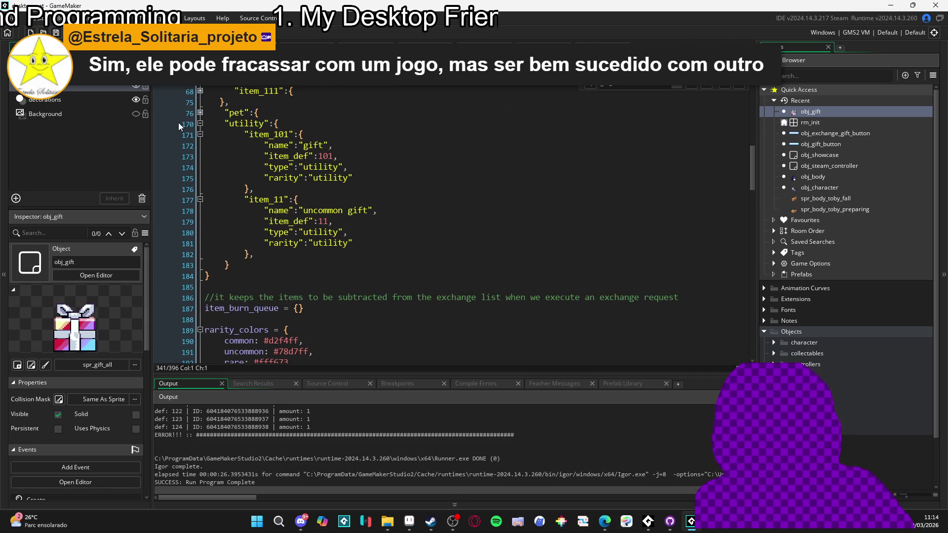
double_click(246, 123)
key(ctrl+c)
mouse_move(754, 159)
mouse_down()
mouse_move(743, 322)
mouse_move(739, 279)
mouse_move(735, 312)
mouse_up()
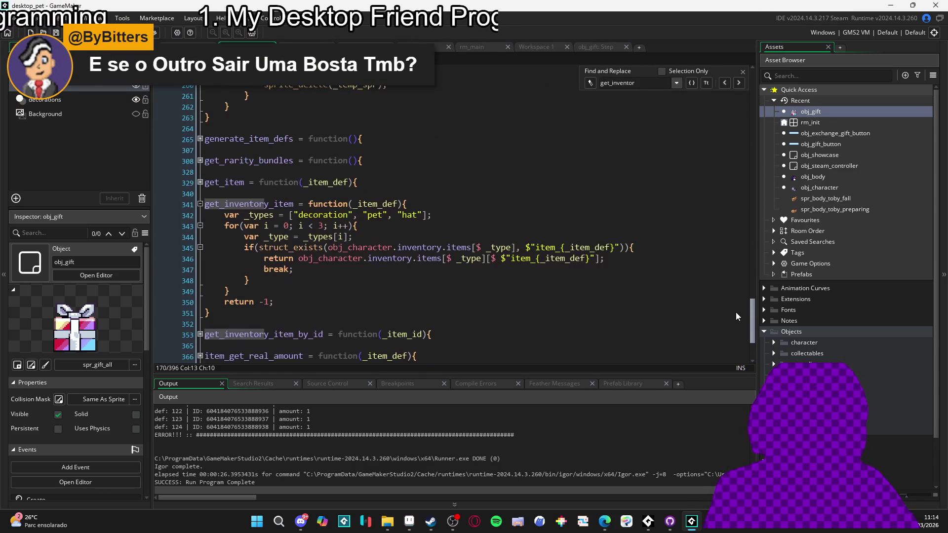
Step: Append "utility" after "hat" in line 342's _types array, removing the stray space, and close the search
click(423, 215)
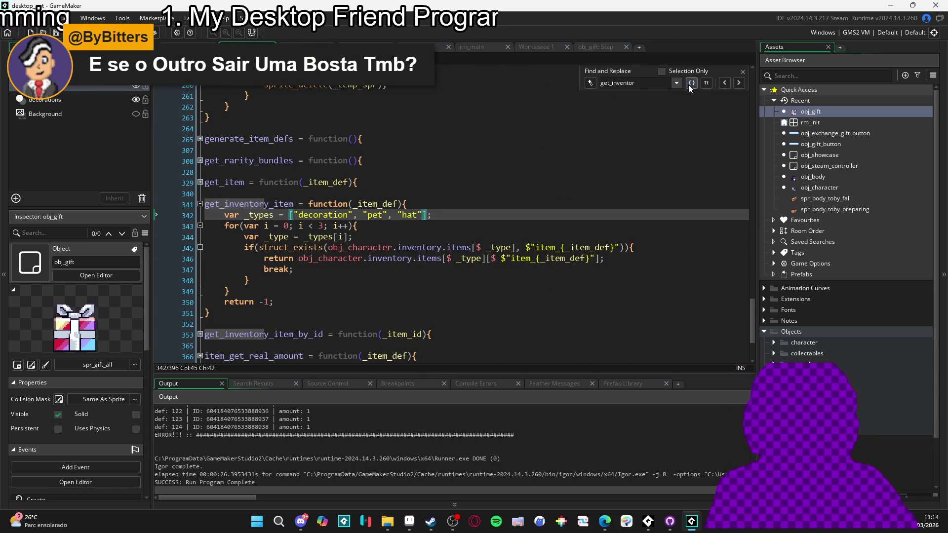
key(Left)
text(,)
key(ctrl+v)
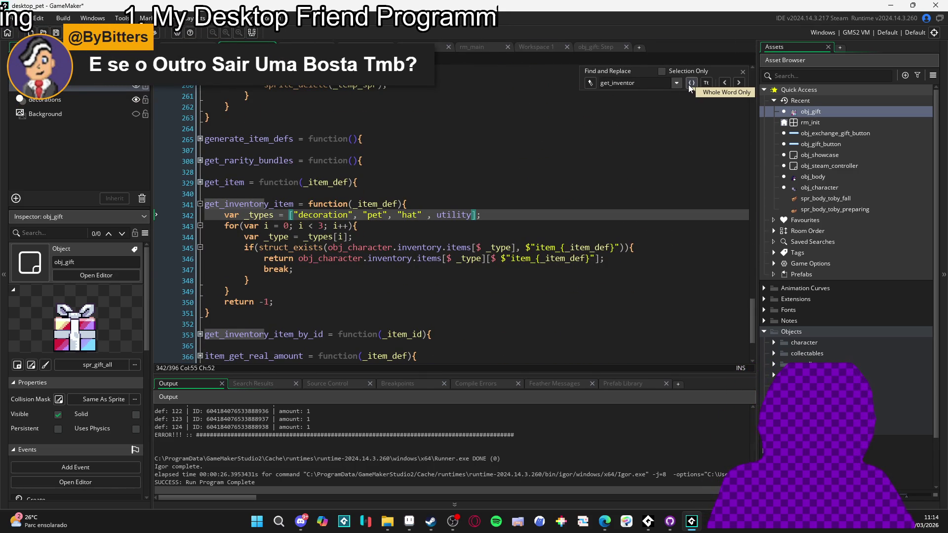
text(")
key(Left)
key(Left)
key(Left)
text(")
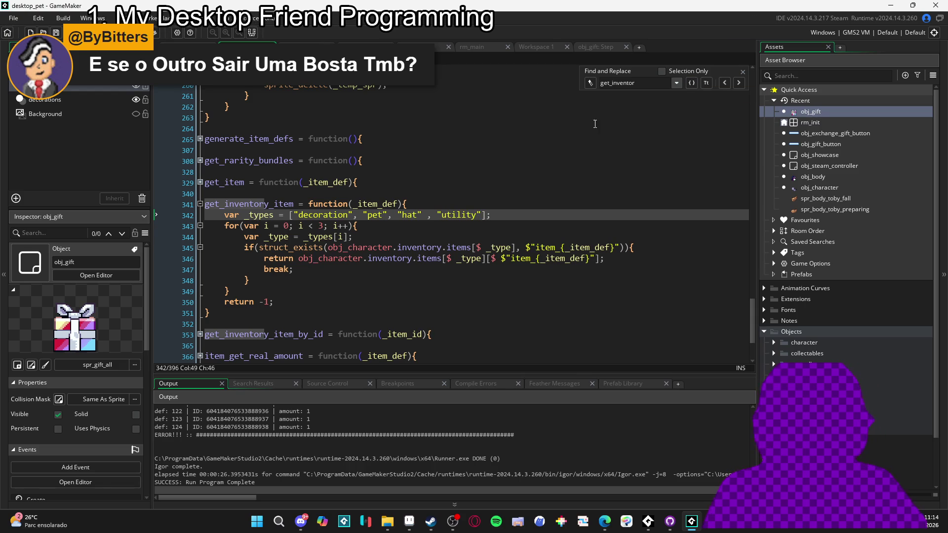
click(424, 214)
key(Delete)
click(478, 215)
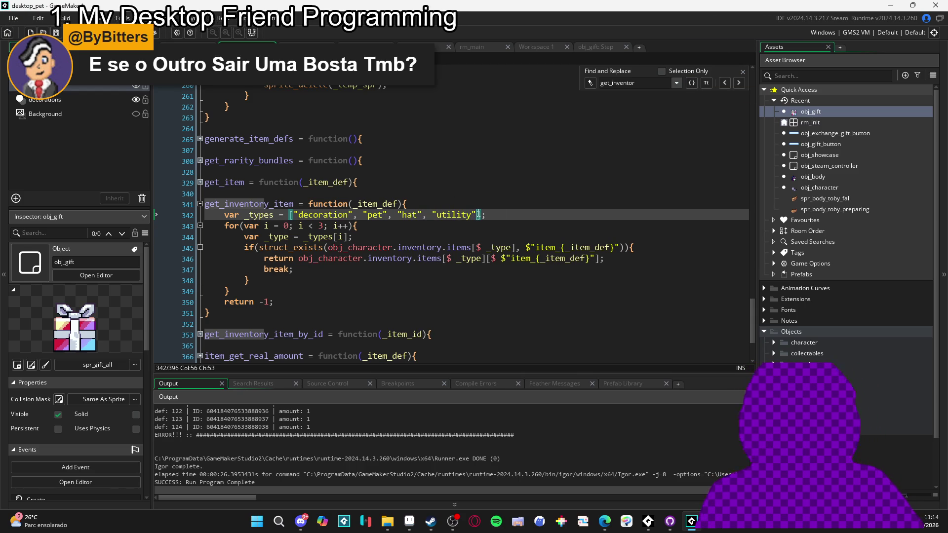
click(742, 71)
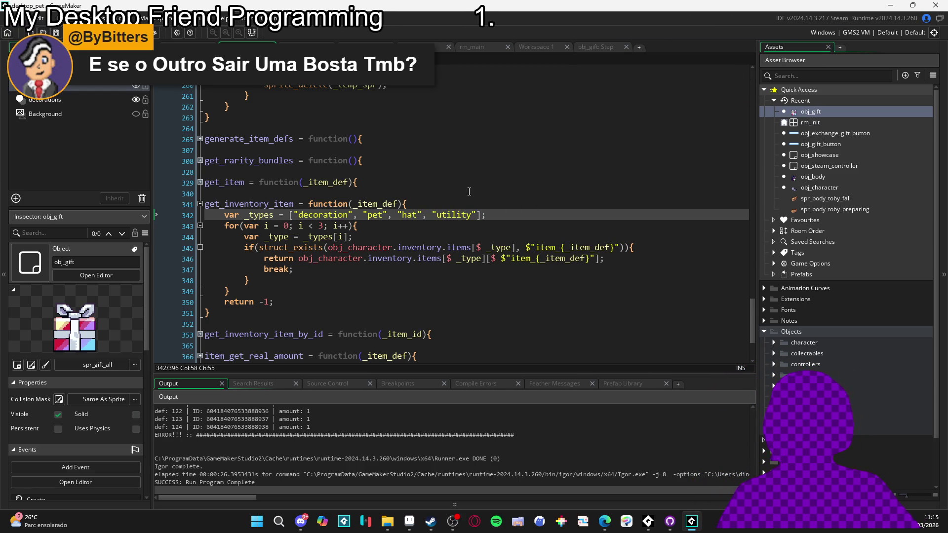
Step: Reopen obj_gift's Step event code and build and run the game with F5
click(604, 45)
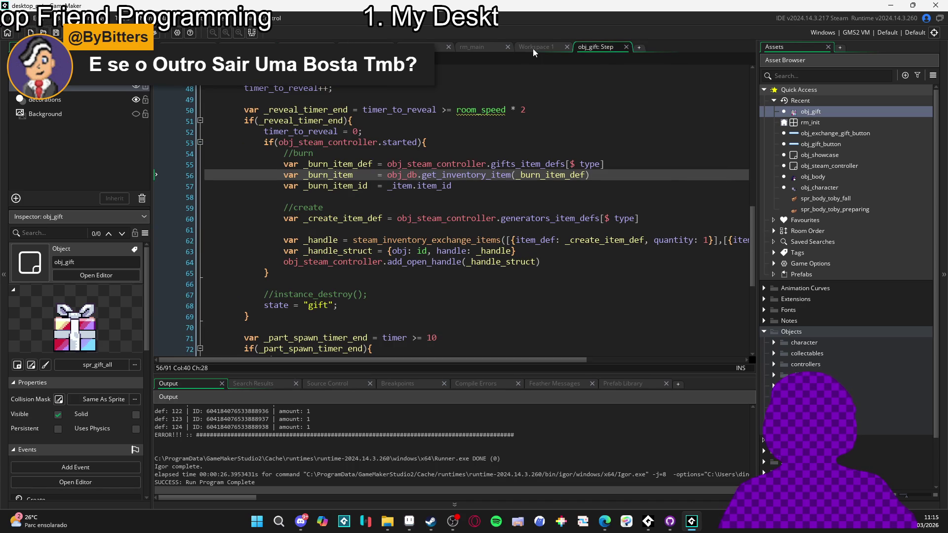
key(F12)
key(ctrl+Tab)
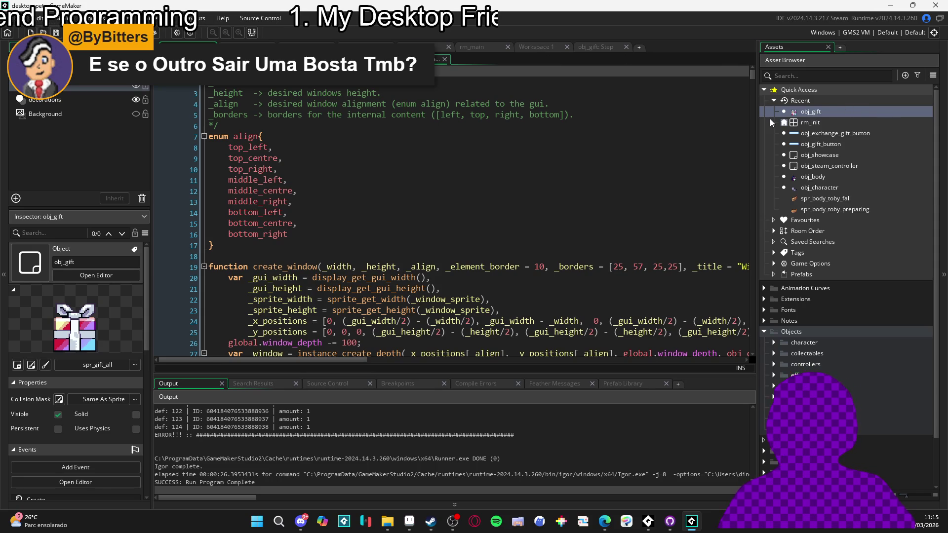
double_click(796, 113)
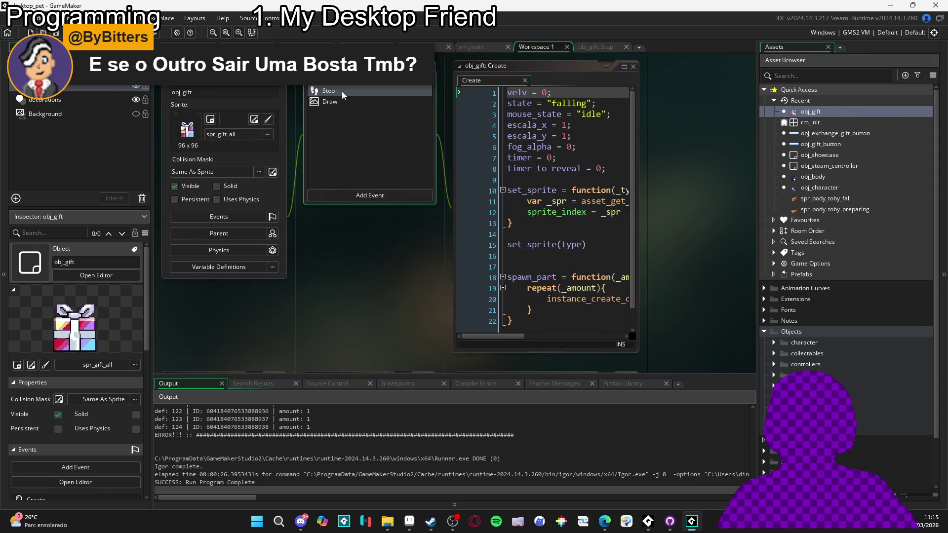
double_click(341, 91)
click(518, 206)
key(F5)
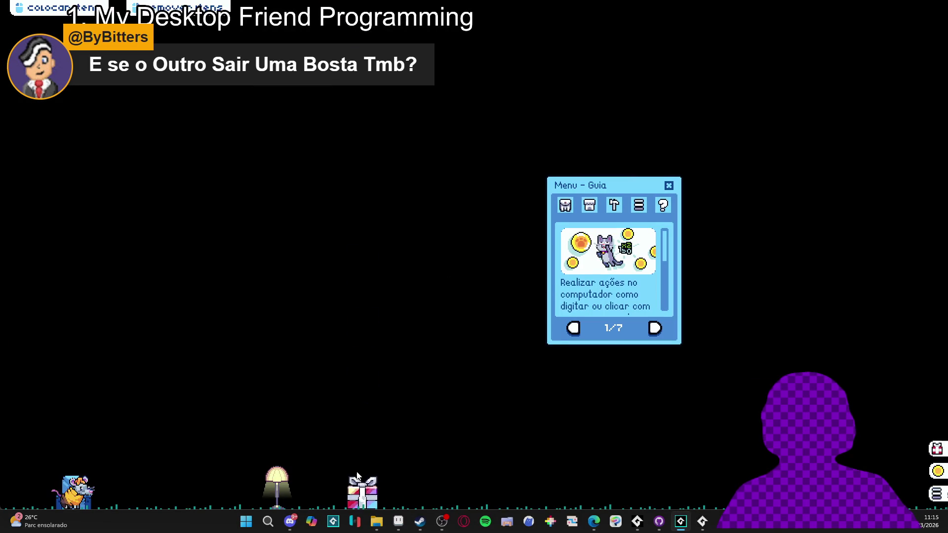
Step: Open the fallen gift in the game, then abort after the struct_exists code error
click(381, 483)
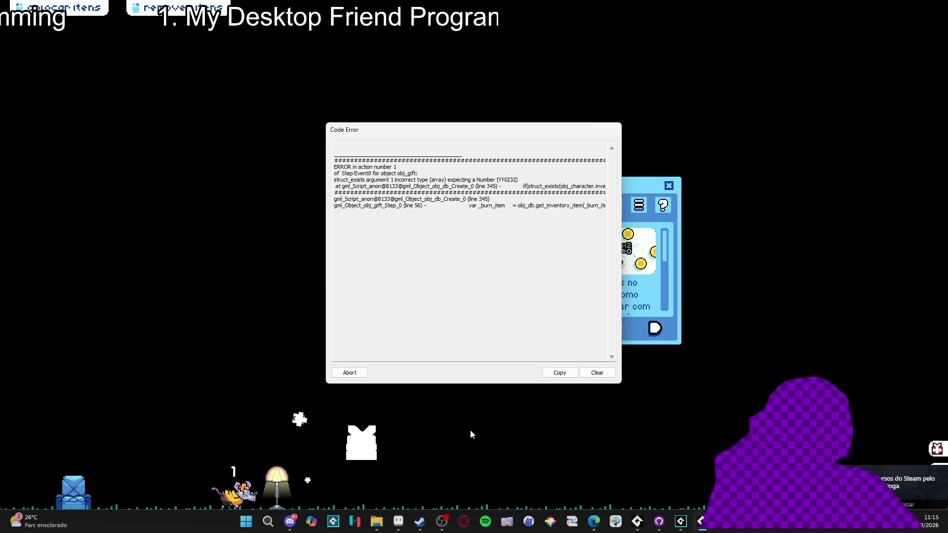
click(349, 372)
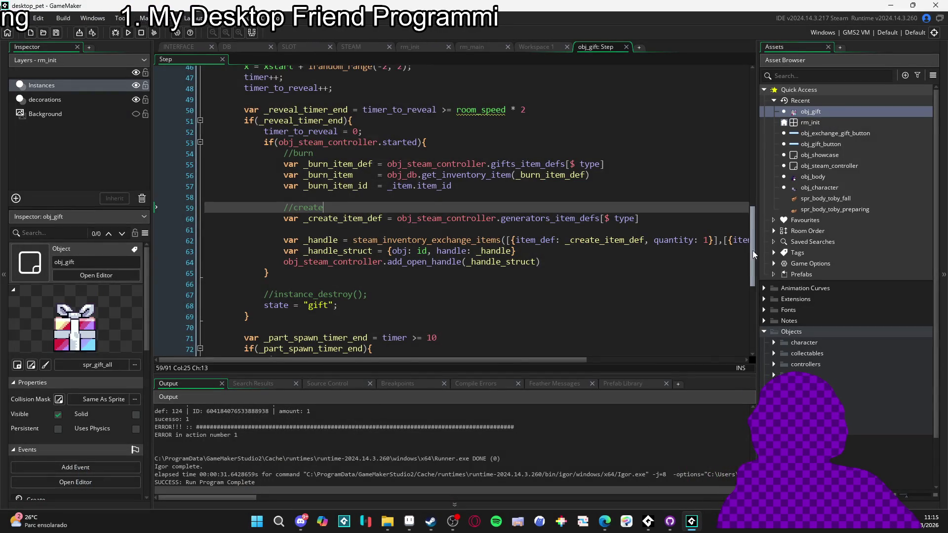
Step: Switch to obj_db's Create code and scroll to the record_item_id function at line 198
drag(752, 251, 749, 105)
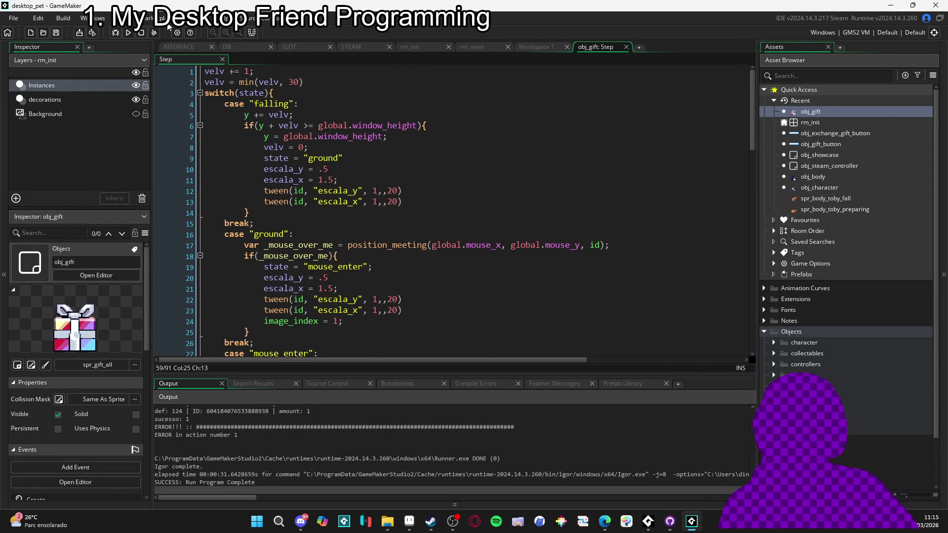
click(235, 47)
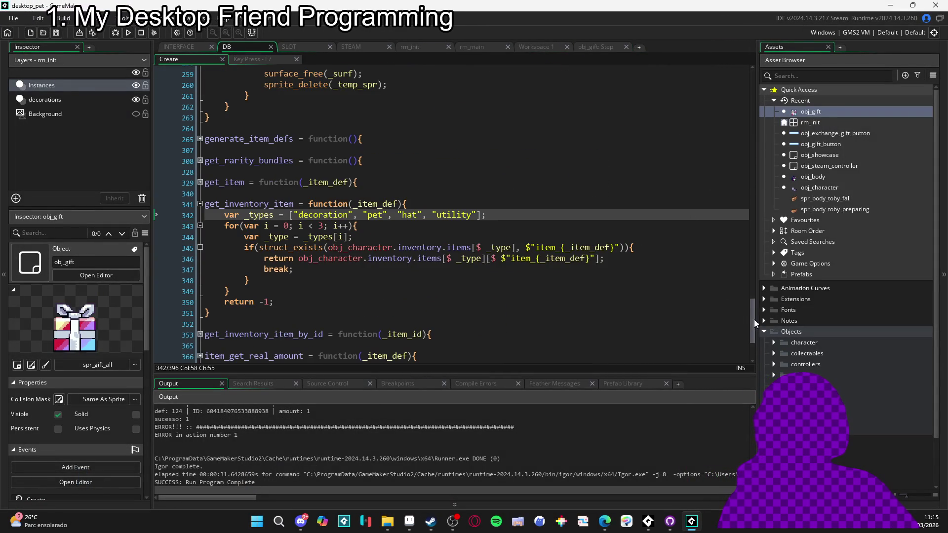
mouse_move(754, 319)
mouse_down()
mouse_move(752, 101)
mouse_move(773, 93)
mouse_move(748, 229)
mouse_move(751, 156)
mouse_up()
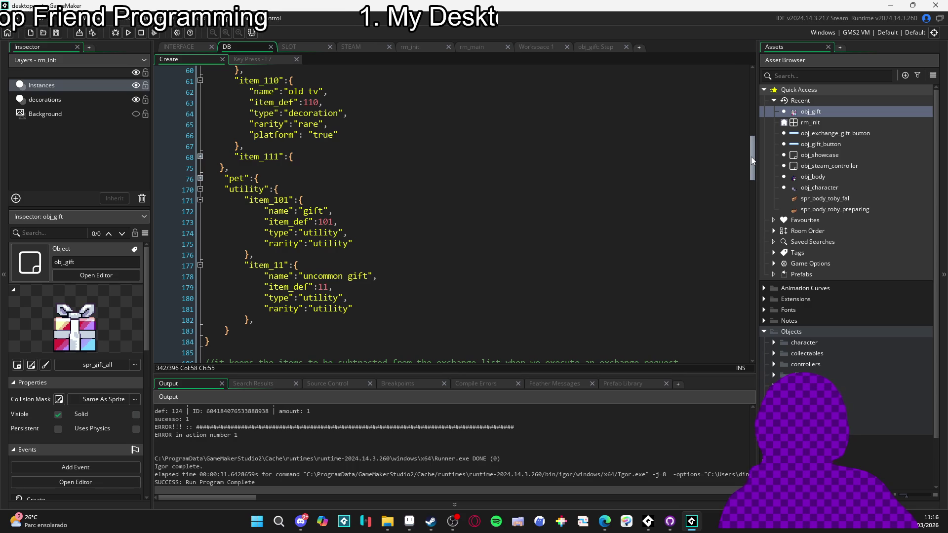
mouse_move(751, 156)
mouse_down()
mouse_move(738, 237)
mouse_move(742, 205)
mouse_up()
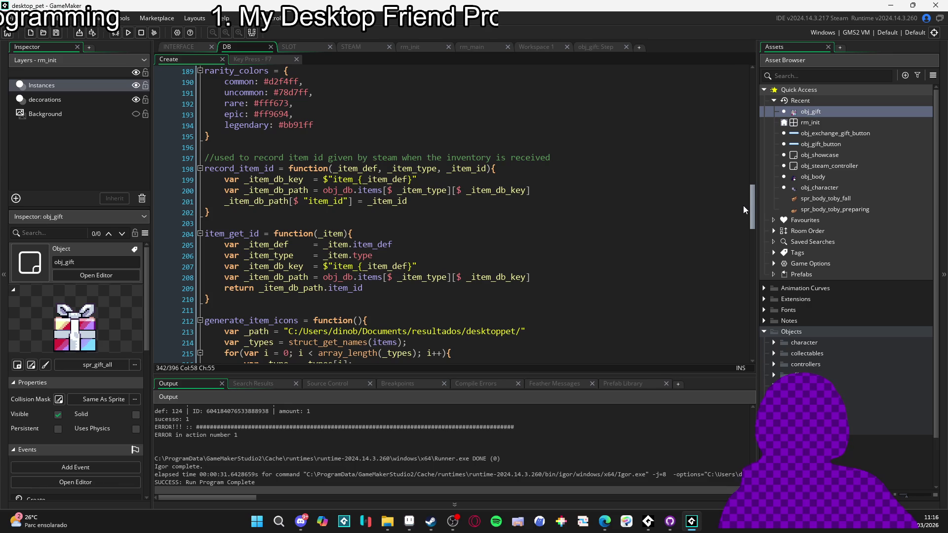
click(436, 168)
click(466, 170)
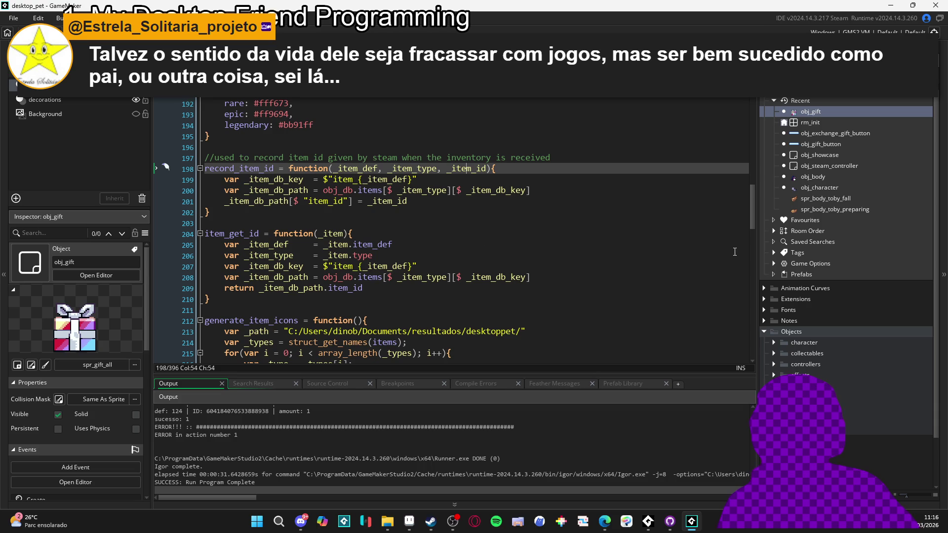
Step: Expand and re-fold get_item in obj_db's Create code, then return to obj_gift's Step code
mouse_move(754, 220)
mouse_down()
mouse_move(742, 239)
mouse_move(739, 341)
mouse_up()
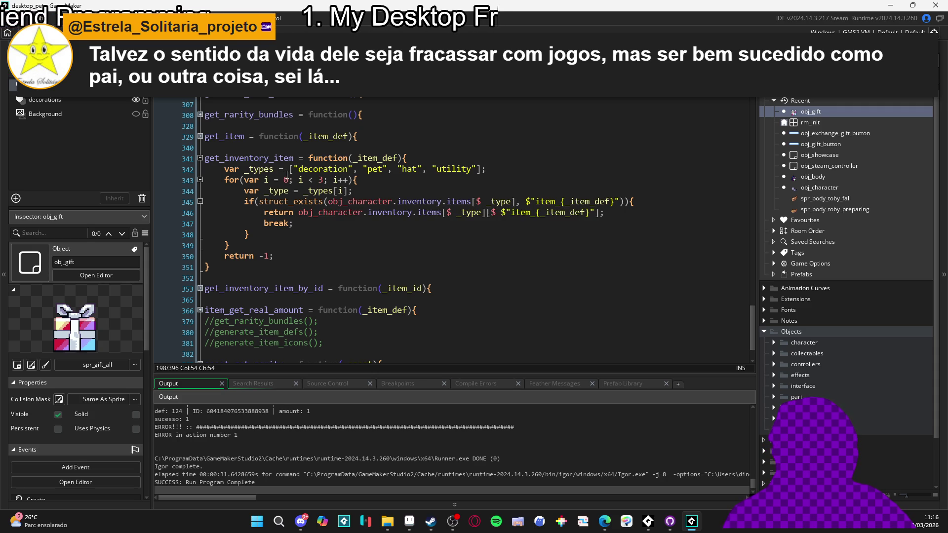
click(195, 136)
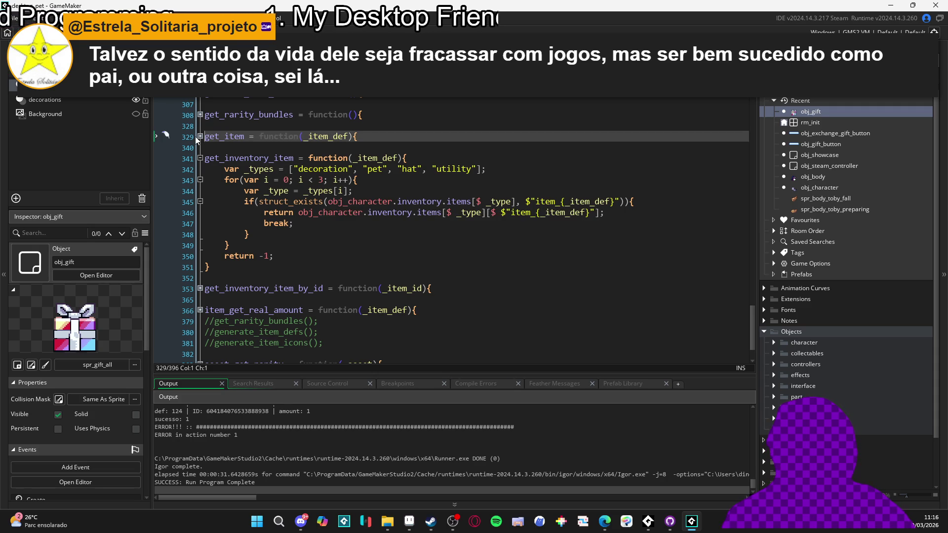
click(200, 136)
click(199, 136)
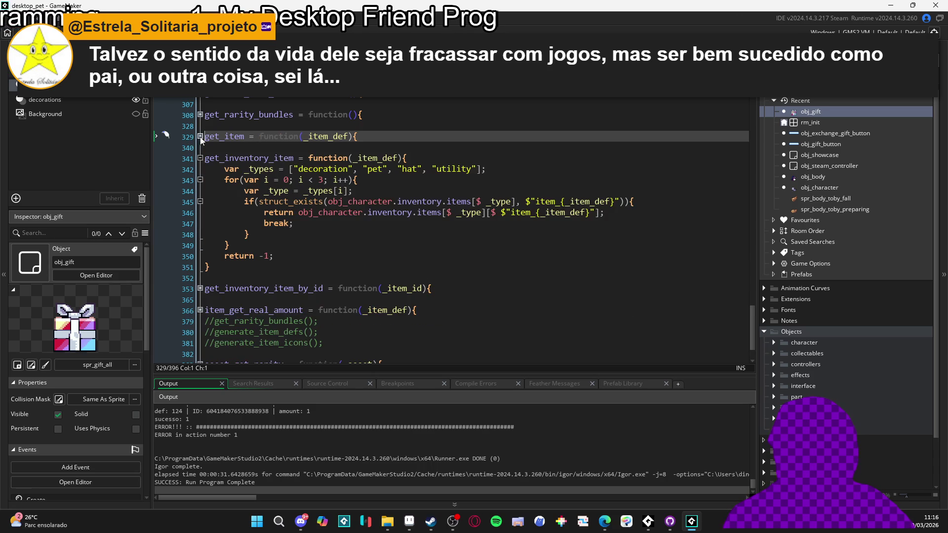
click(230, 136)
double_click(230, 136)
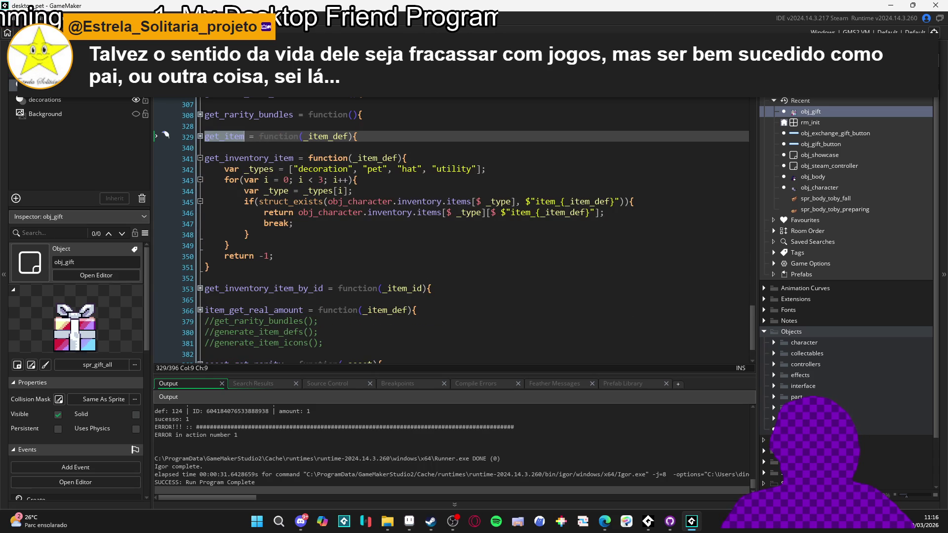
click(595, 98)
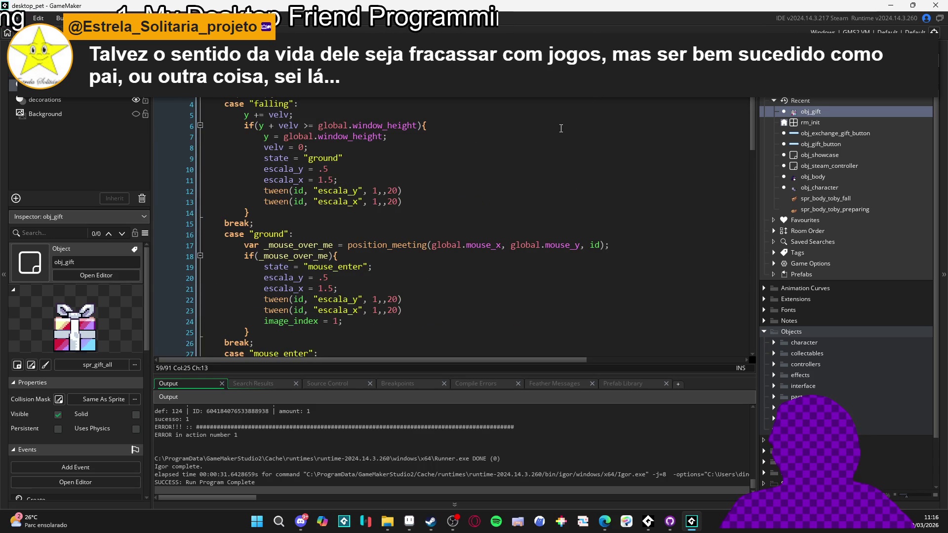
Step: Review the exchange call's parameters to see which one _burn_item_def fills
drag(752, 124, 763, 257)
scroll(721, 217, up, 2)
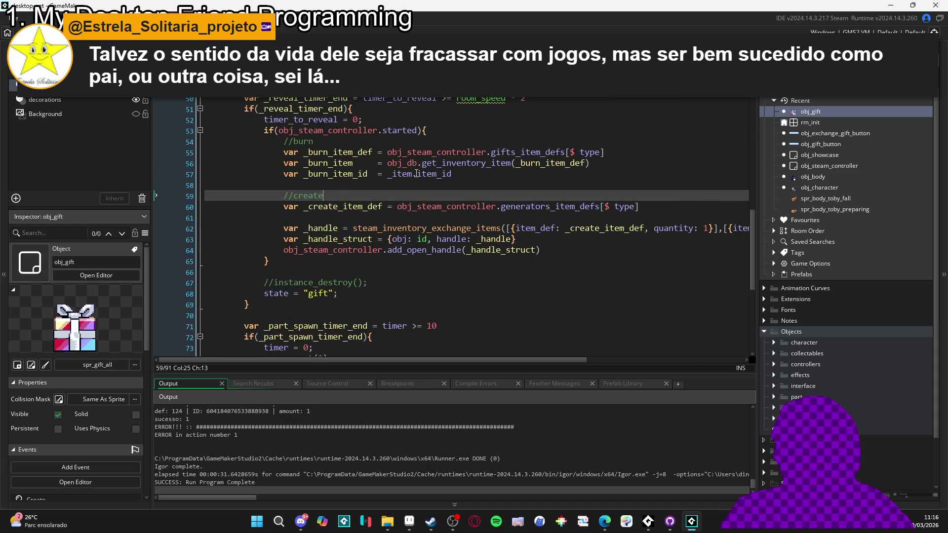
scroll(546, 215, down, 1)
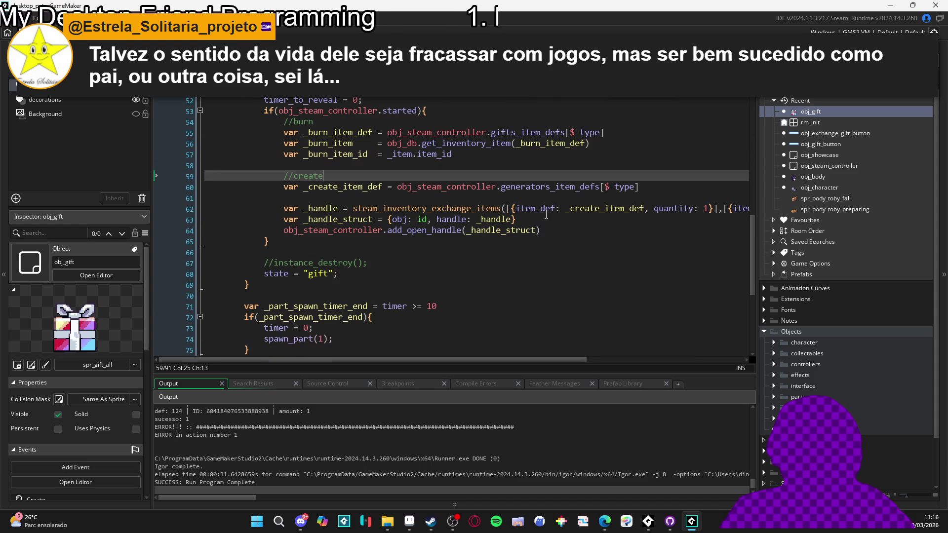
click(510, 208)
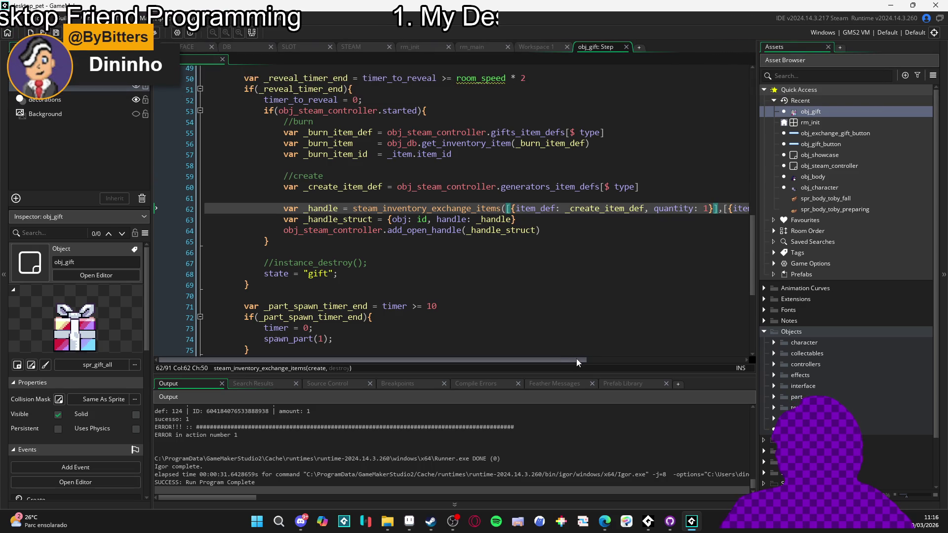
drag(576, 359, 712, 360)
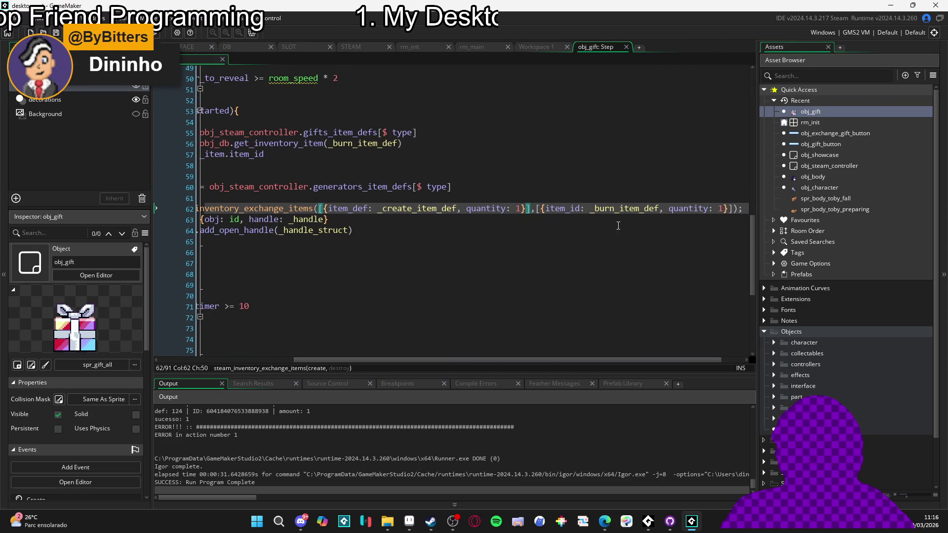
click(623, 208)
drag(522, 363, 352, 363)
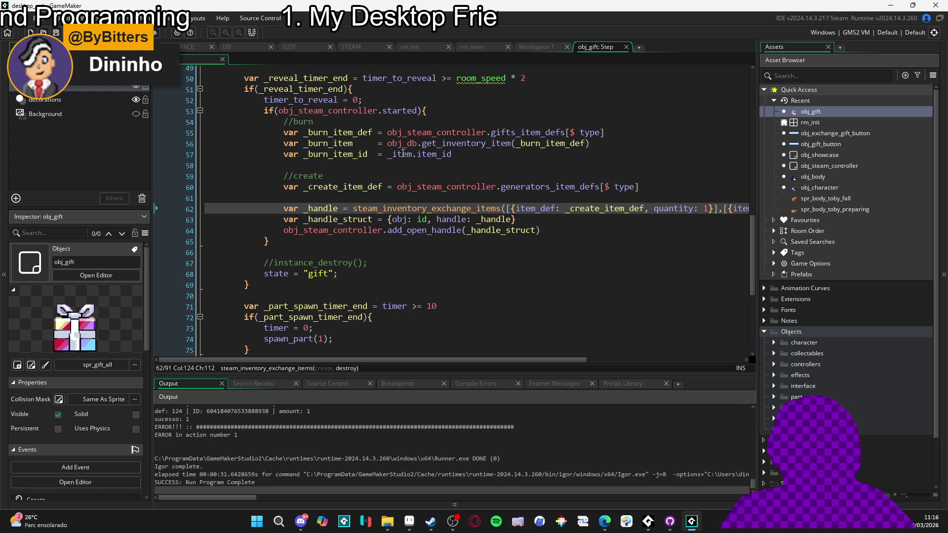
Step: Replace get_inventory_item on line 56 with get_item and run the game with F5
double_click(482, 146)
text(get_item)
click(593, 153)
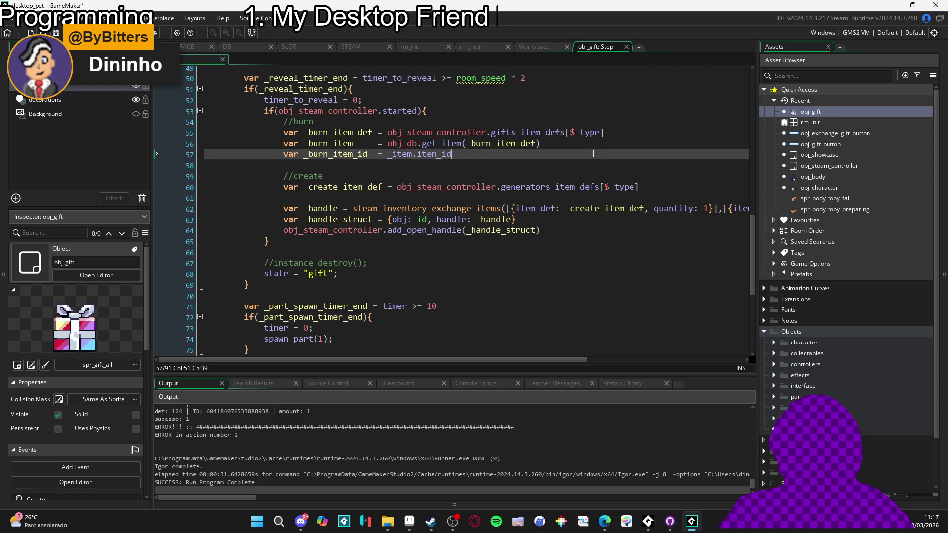
click(450, 143)
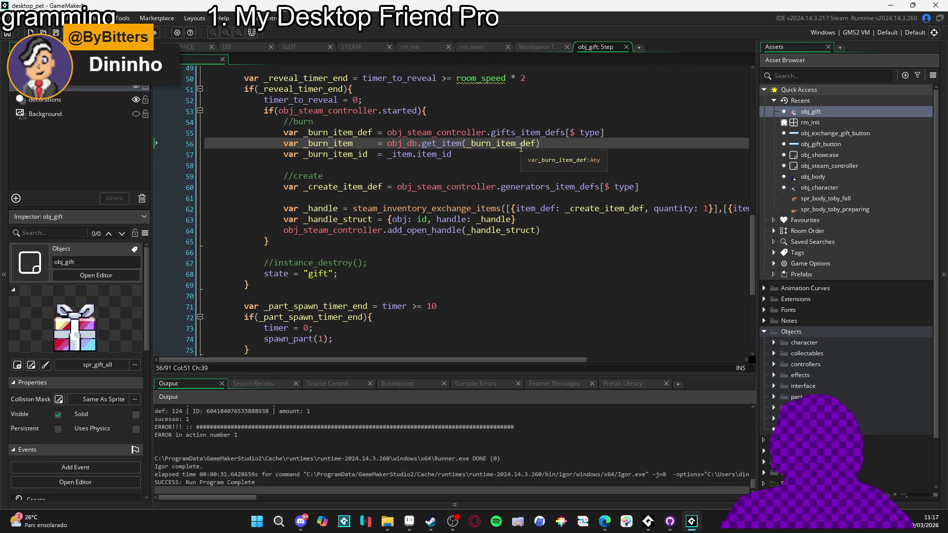
click(521, 157)
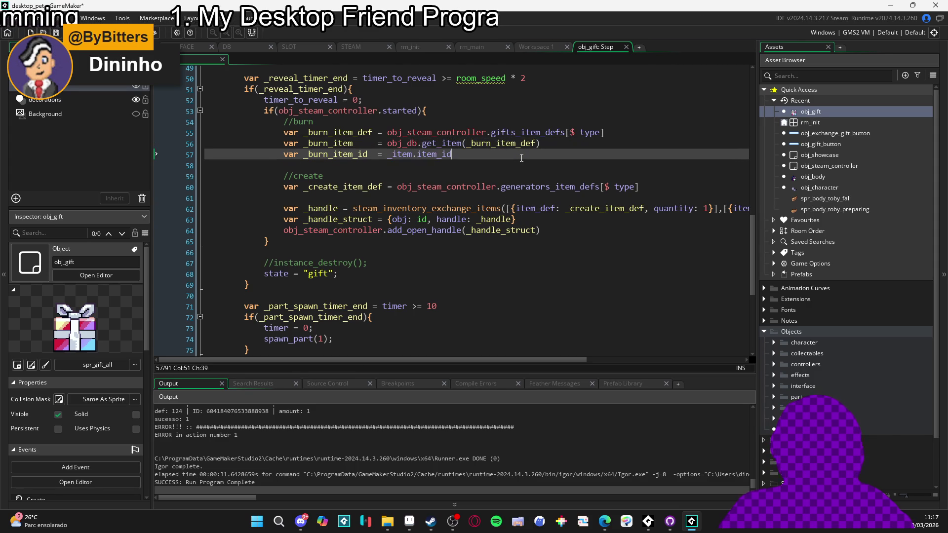
key(F5)
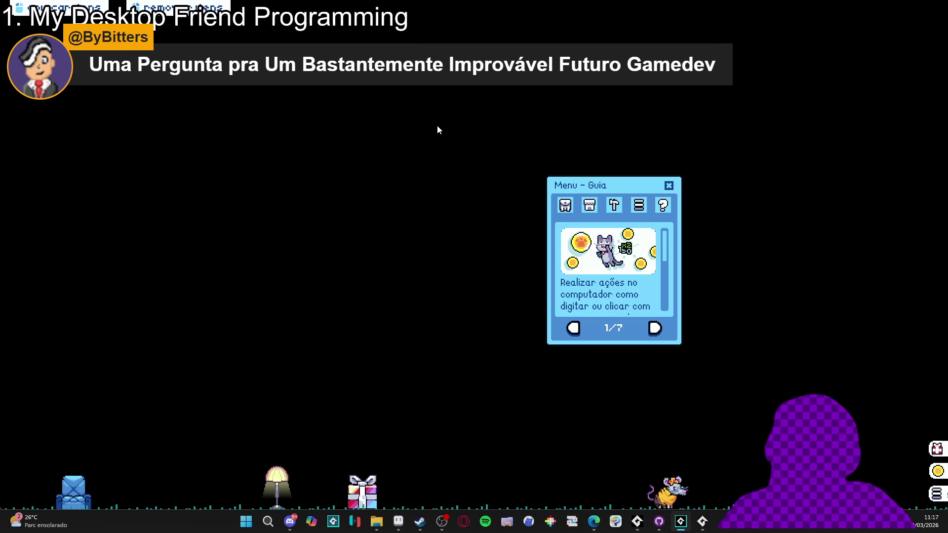
Step: Open the Inventário view and move the inventory window slightly to the right
click(565, 205)
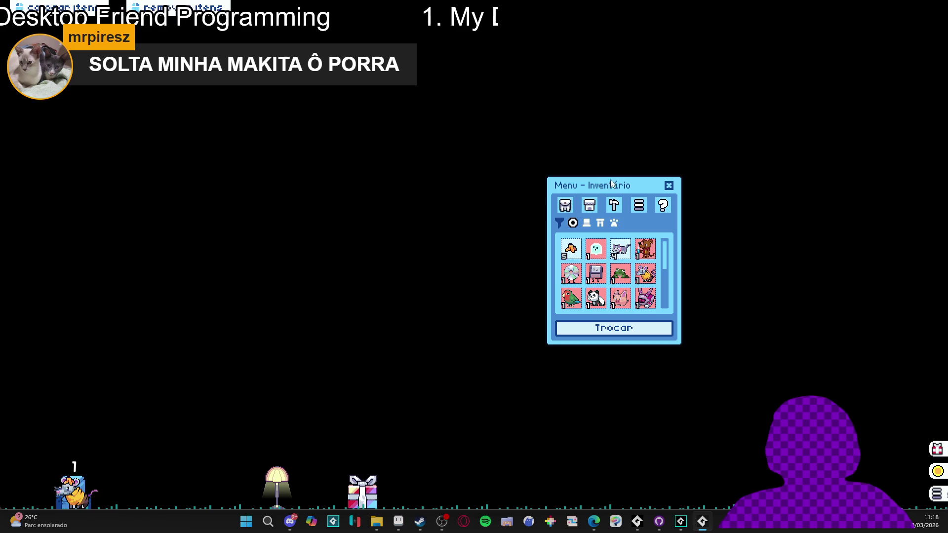
drag(606, 181, 626, 180)
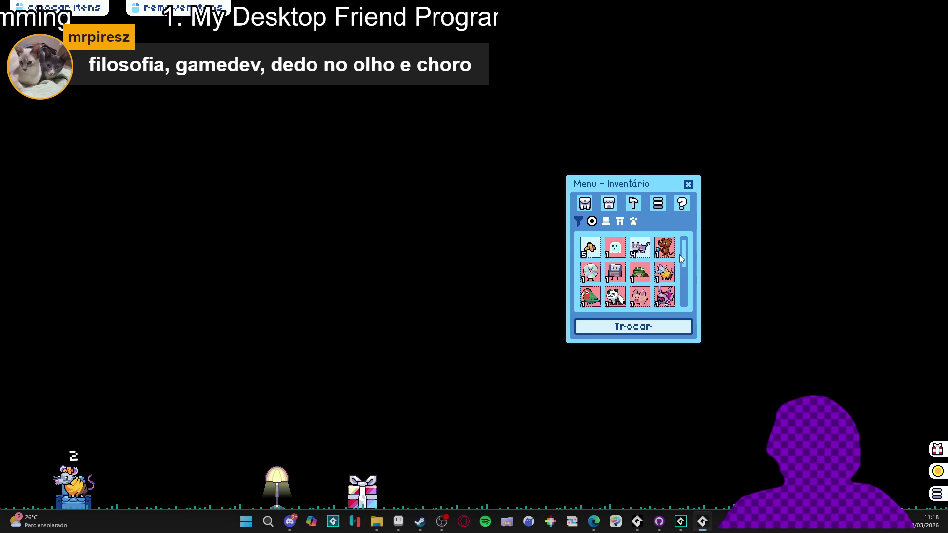
Step: Scroll the inventory grid, then open the floor gift box, triggering the line 57 _item error
scroll(607, 286, down, 5)
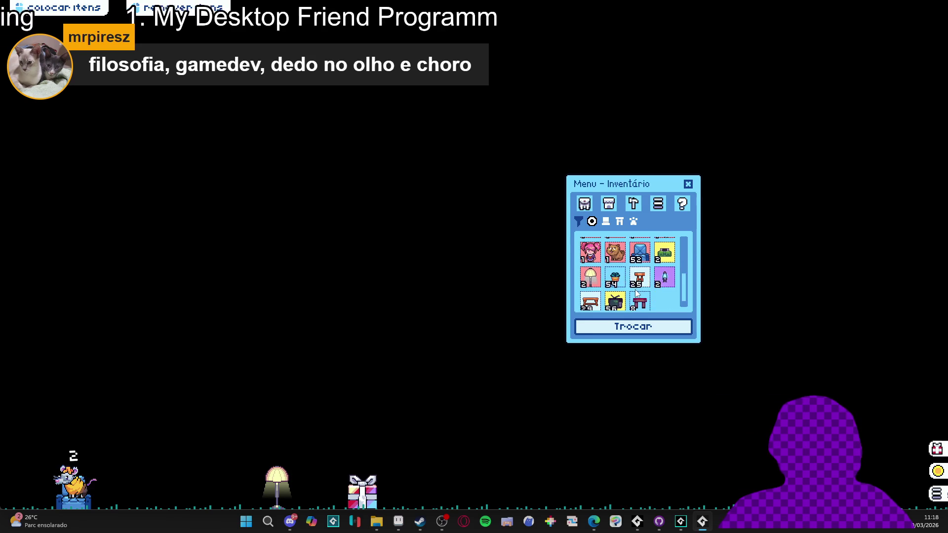
scroll(638, 293, up, 5)
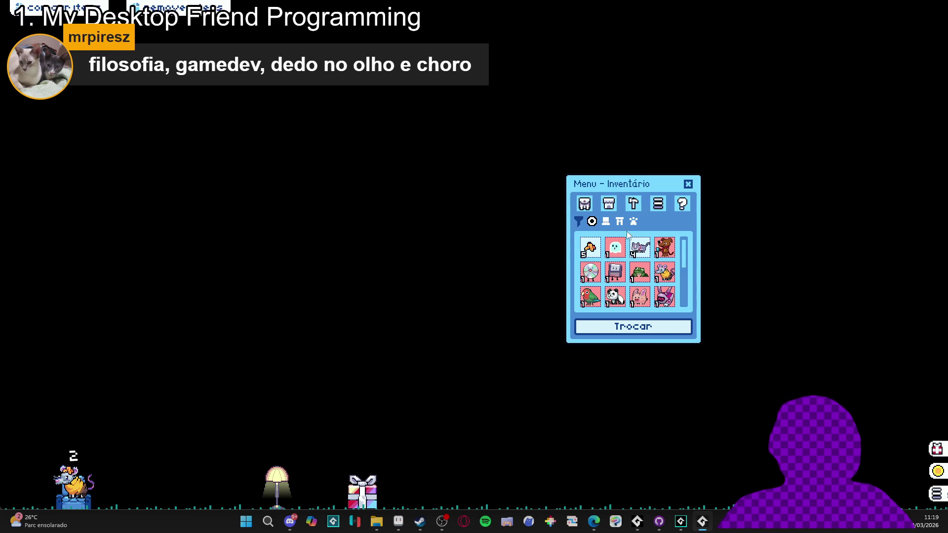
scroll(682, 251, down, 3)
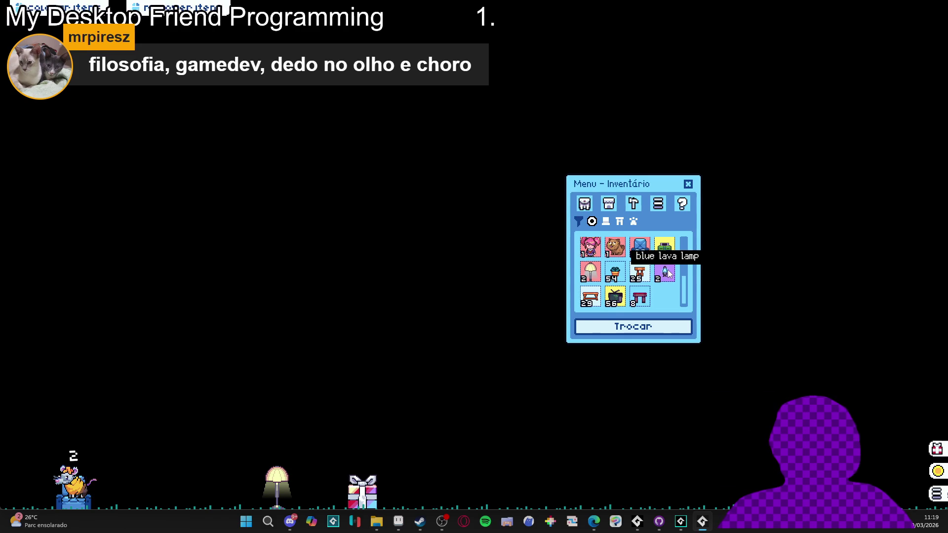
scroll(667, 270, up, 3)
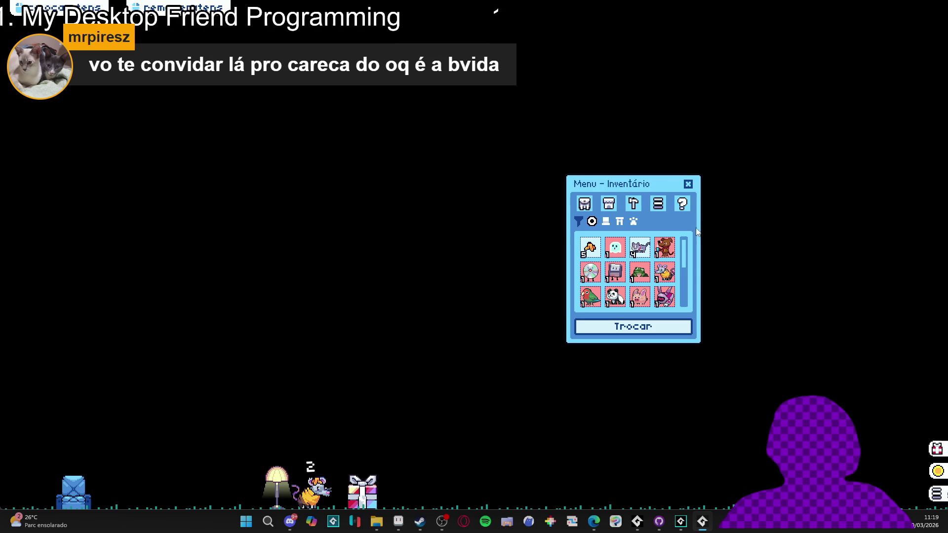
scroll(681, 262, down, 3)
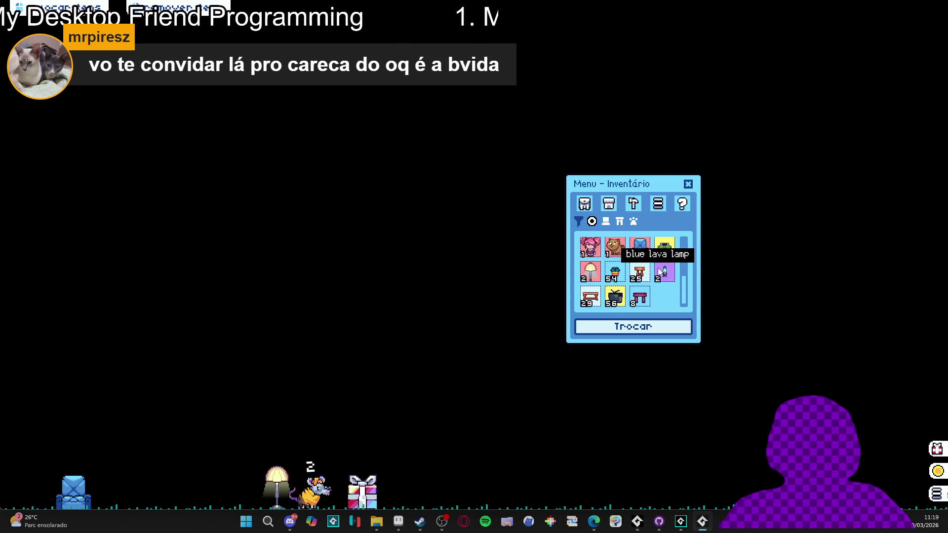
scroll(658, 267, up, 3)
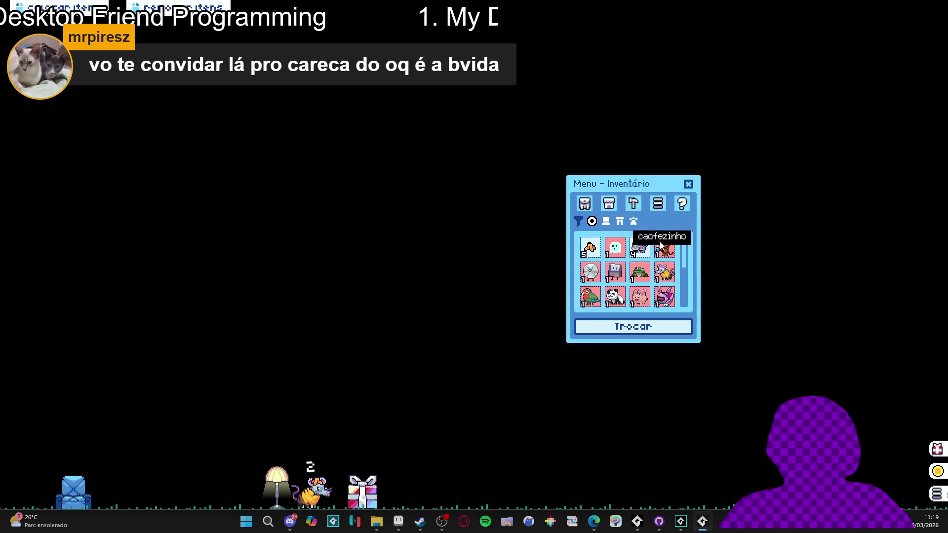
click(363, 489)
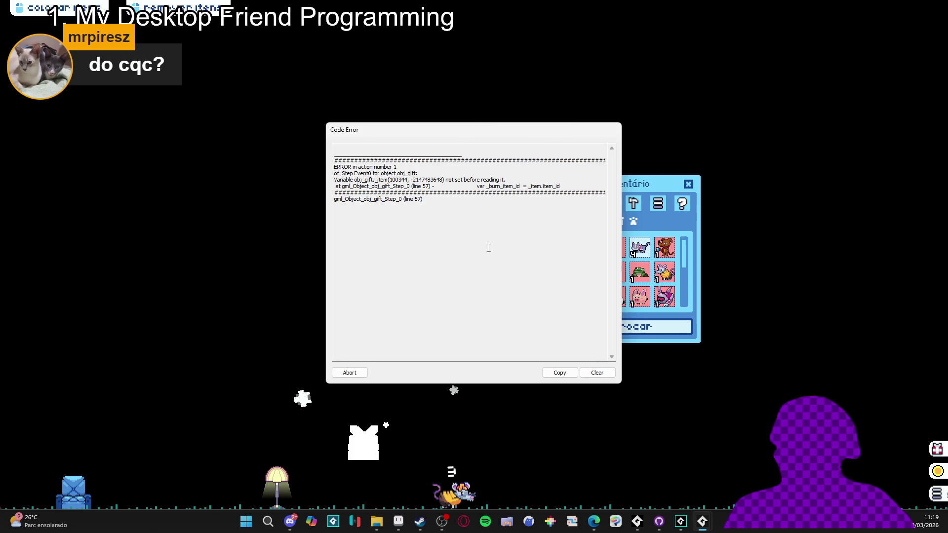
Step: Abort the crashed run, scroll up the obj_gift Step code, and bring Steam forward
click(362, 373)
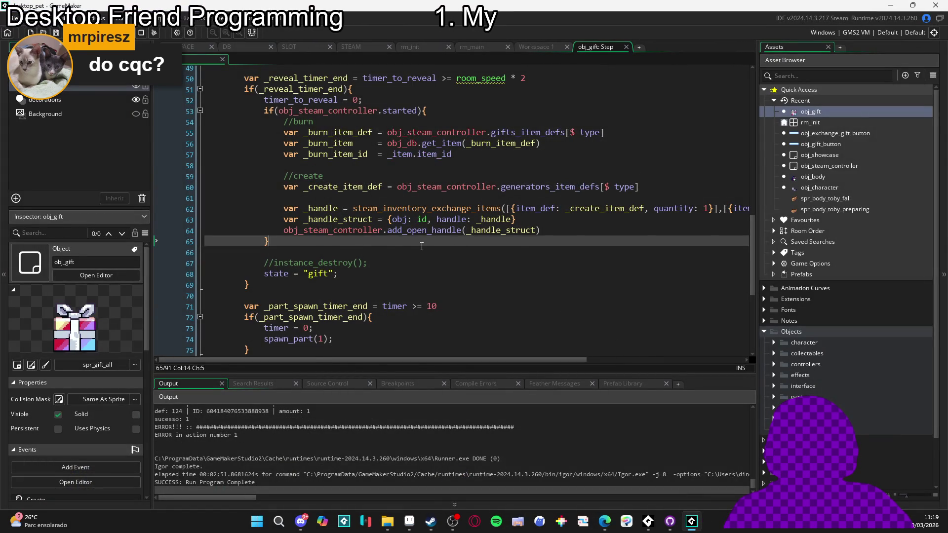
scroll(421, 246, up, 2)
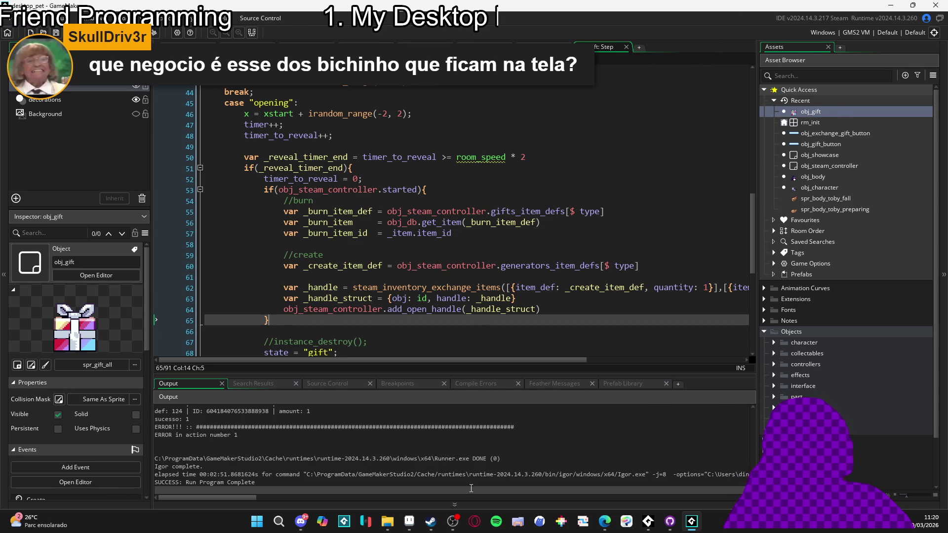
click(431, 521)
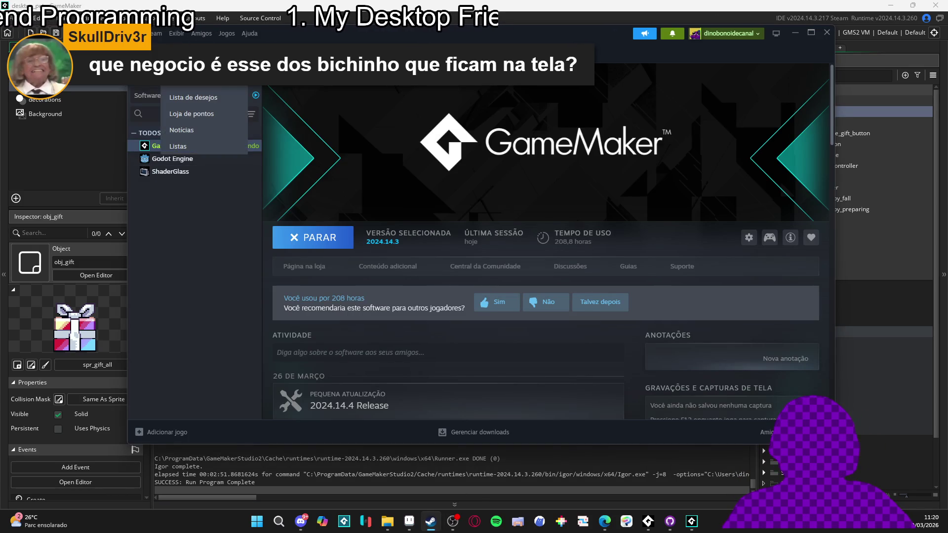
Step: Search the Steam store for 'my desktop friend' and open its store page
click(178, 52)
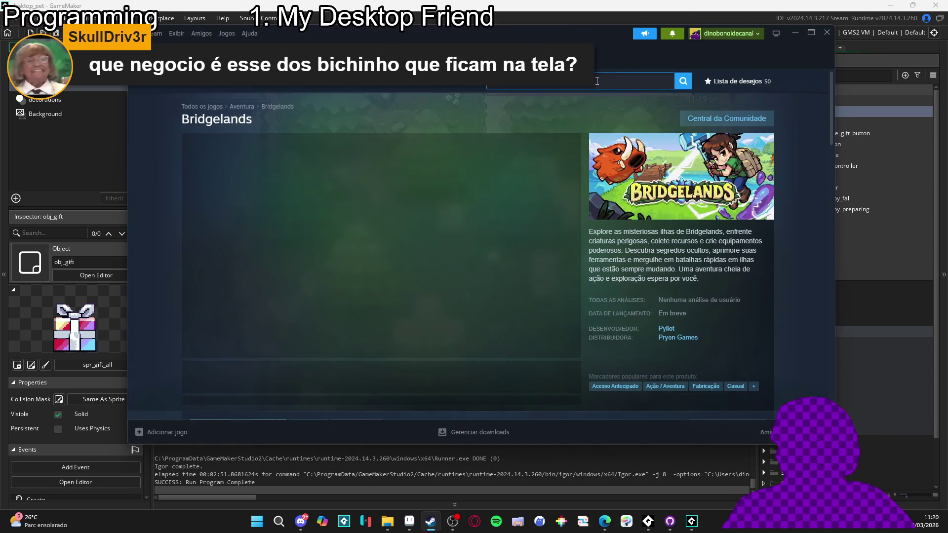
click(596, 81)
text(my)
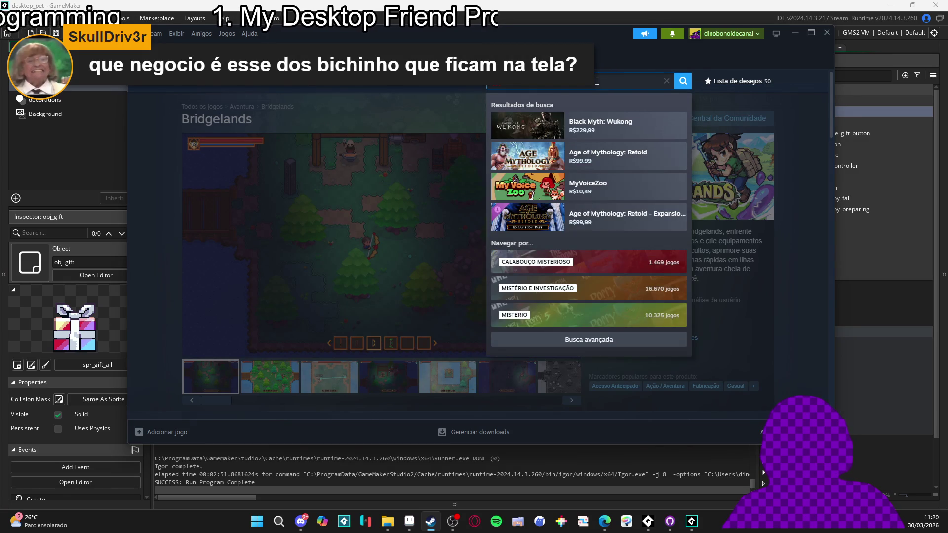
text( desktop)
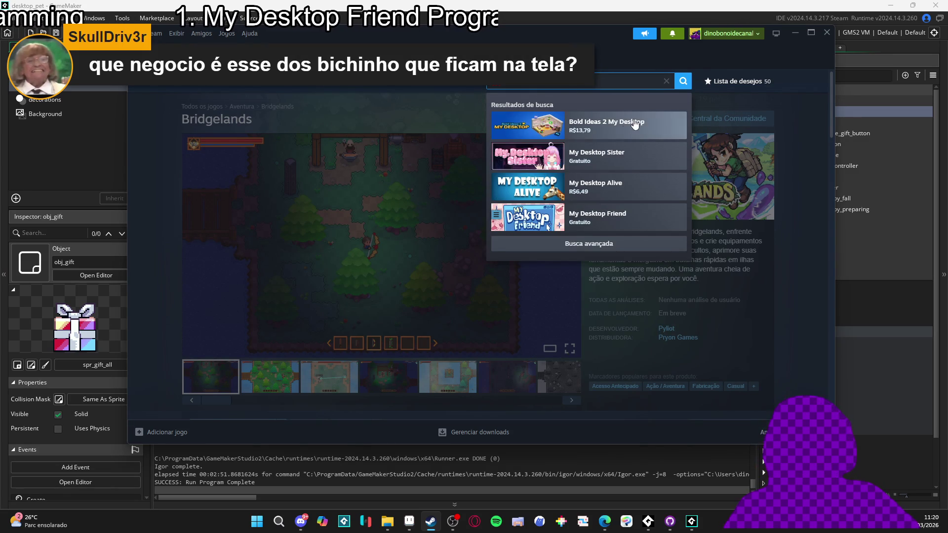
text( friend)
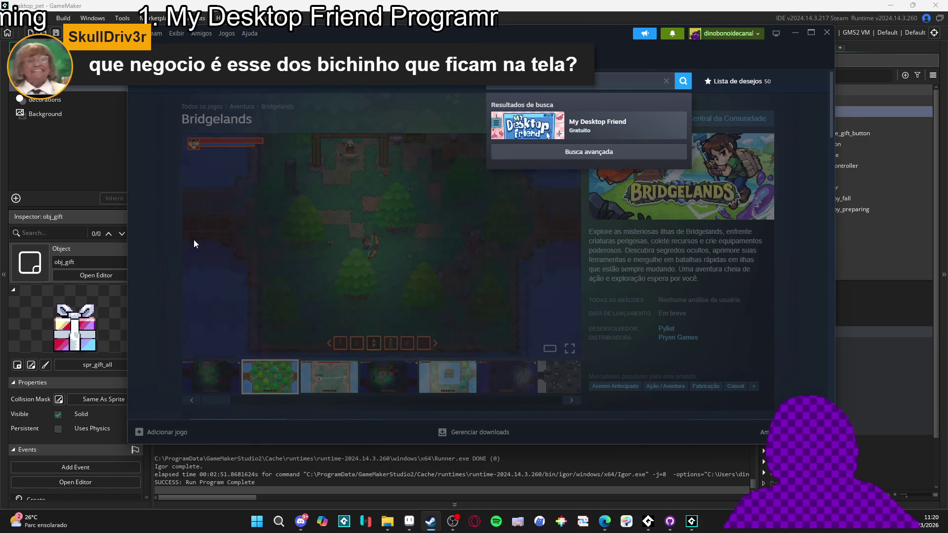
key(Return)
Step: Browse the My Desktop Friend store page, then minimize Steam to reveal the code
right_click(166, 327)
click(191, 388)
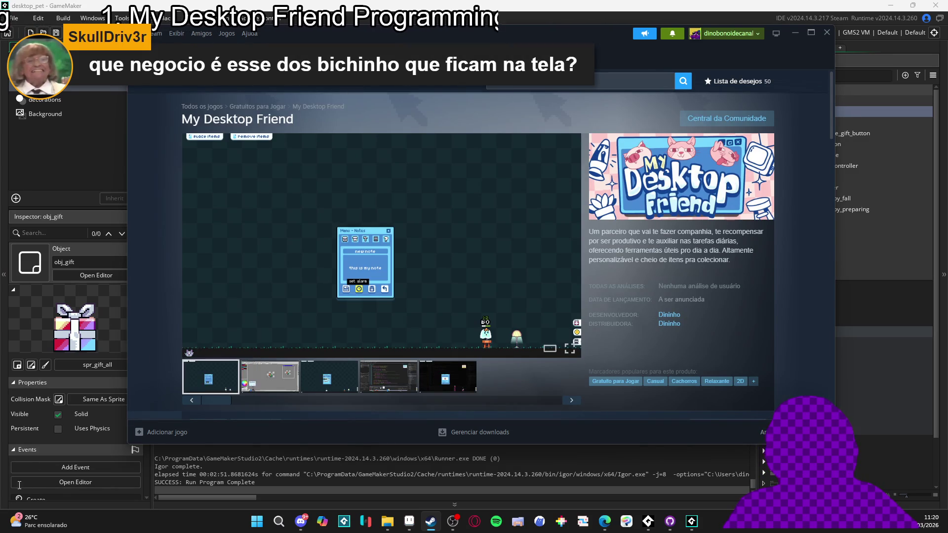
click(604, 521)
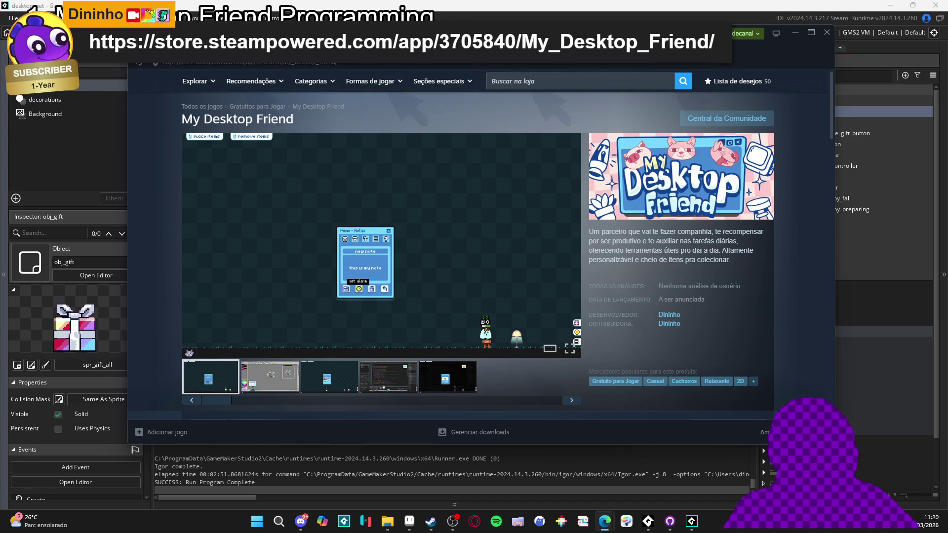
scroll(745, 120, down, 3)
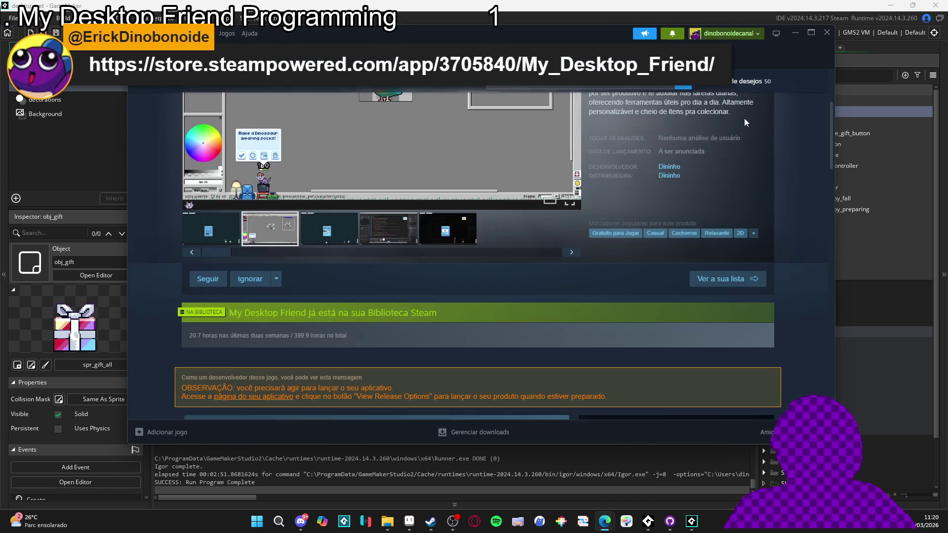
scroll(781, 74, up, 3)
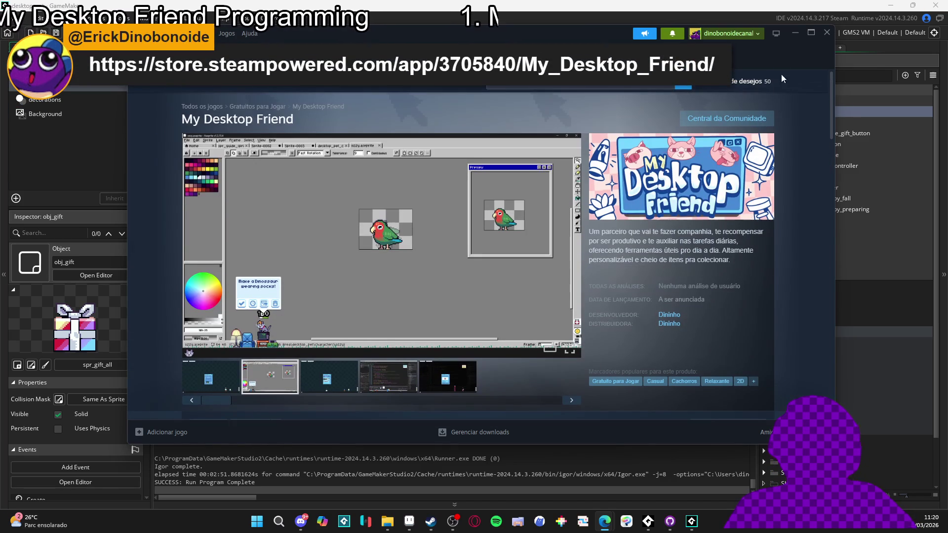
click(792, 33)
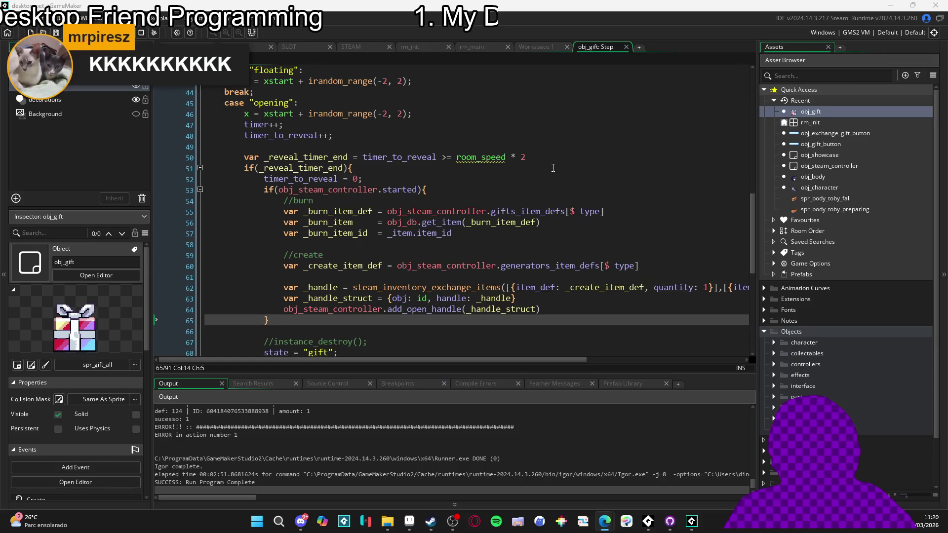
click(270, 321)
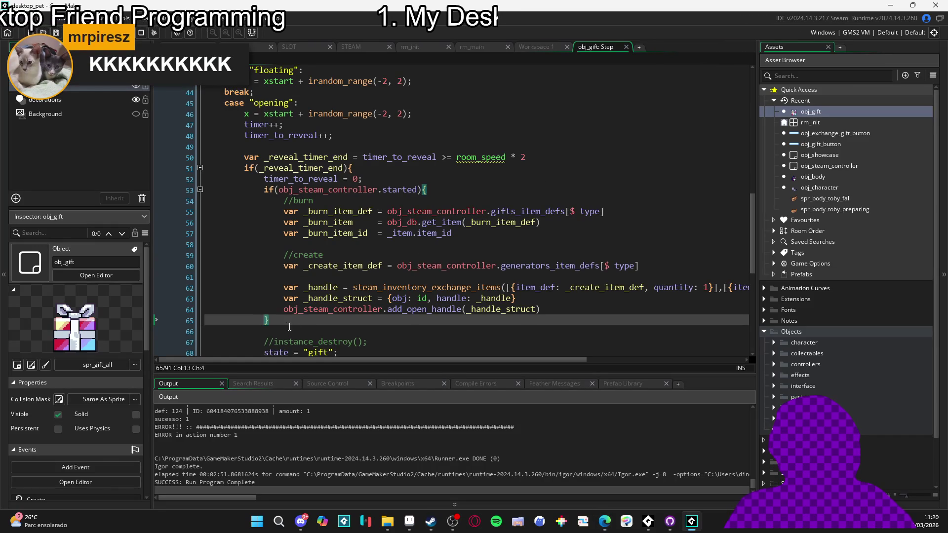
click(300, 328)
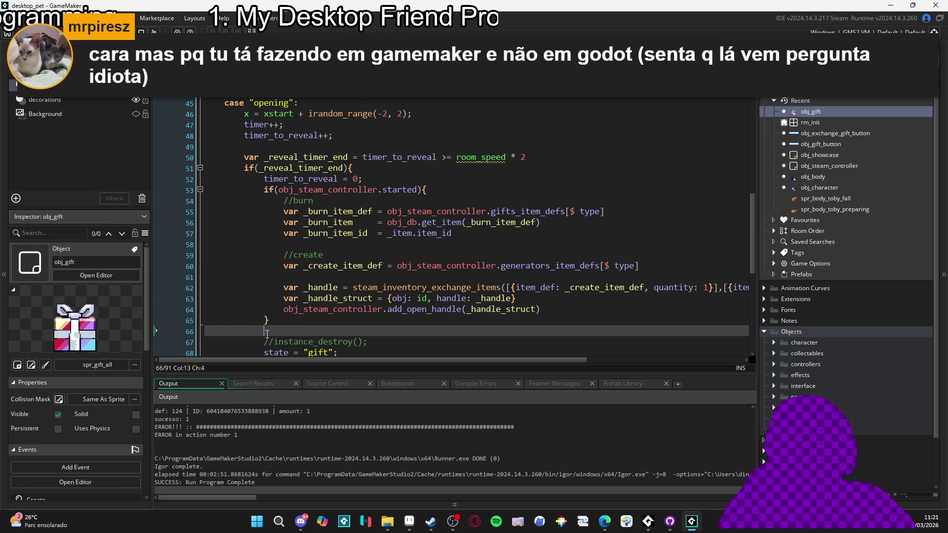
click(323, 256)
click(433, 245)
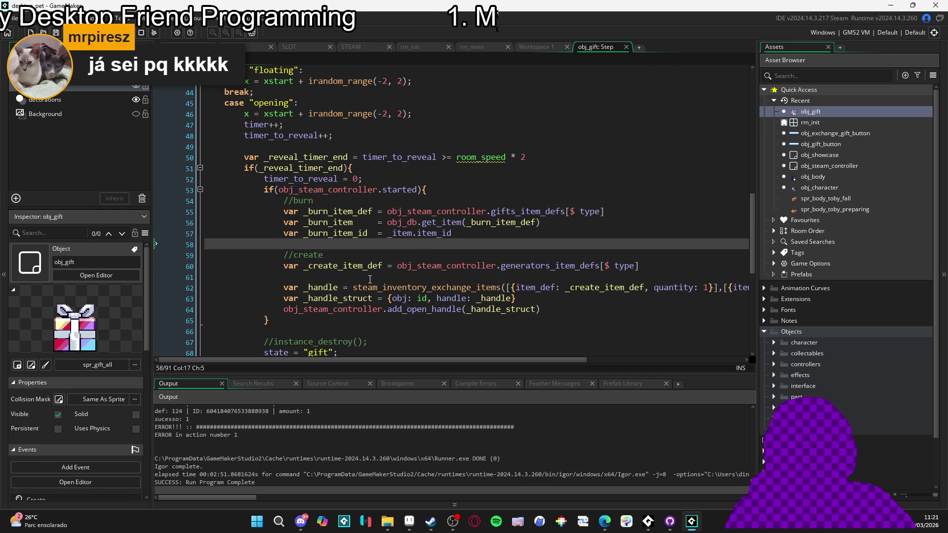
scroll(367, 439, up, 1)
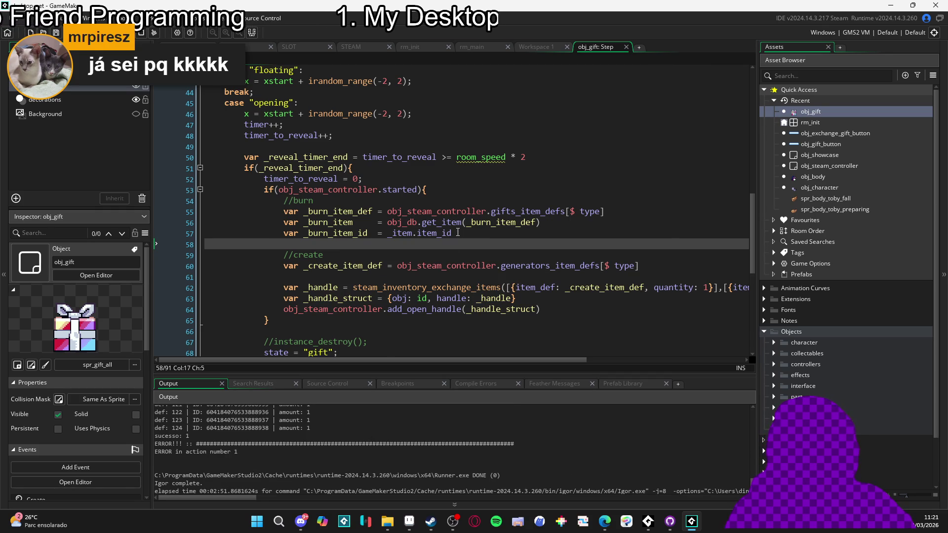
Step: Replace _item with _burn_item on line 57 so it reads _burn_item.item_id, then run with F5
scroll(459, 231, down, 3)
scroll(464, 228, down, 6)
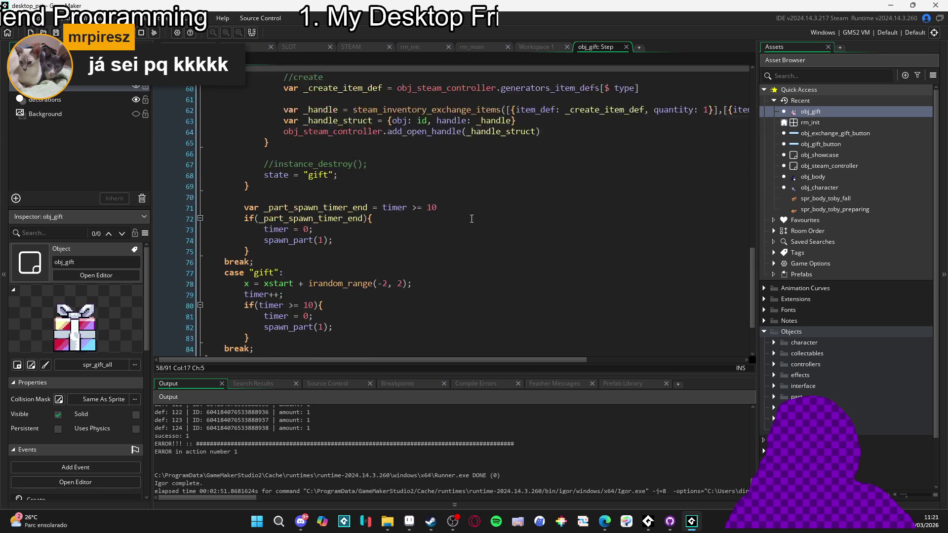
scroll(493, 232, up, 8)
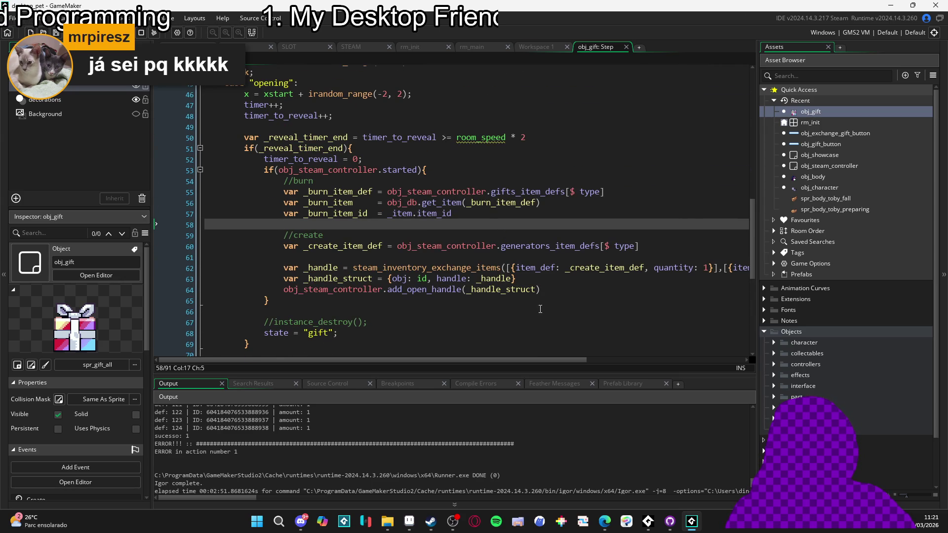
mouse_move(532, 361)
mouse_down()
mouse_move(688, 378)
mouse_move(477, 370)
mouse_up()
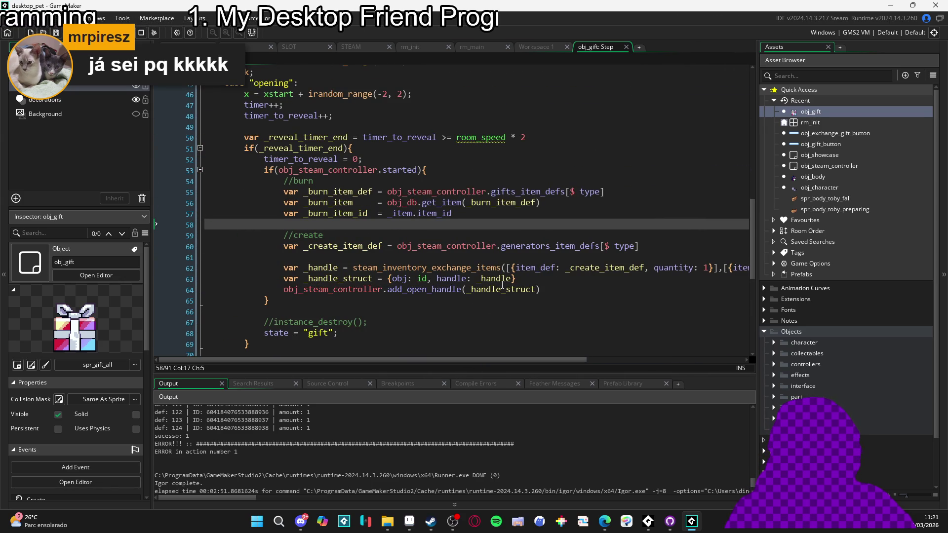
double_click(398, 215)
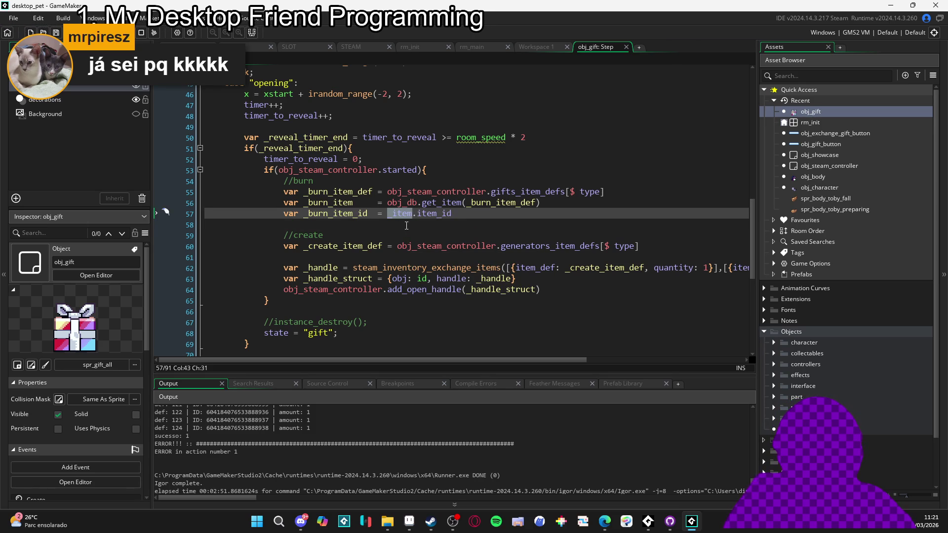
double_click(353, 202)
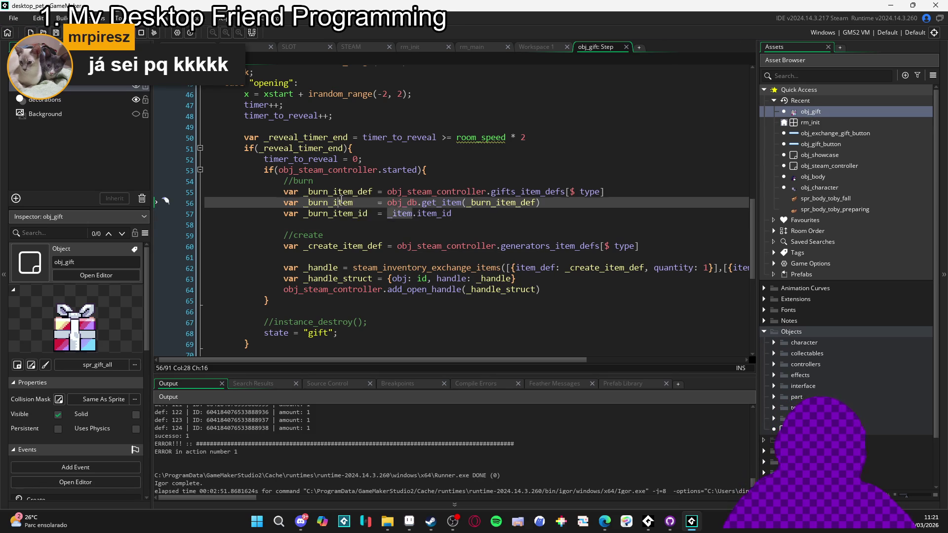
double_click(401, 214)
text(_burn_item)
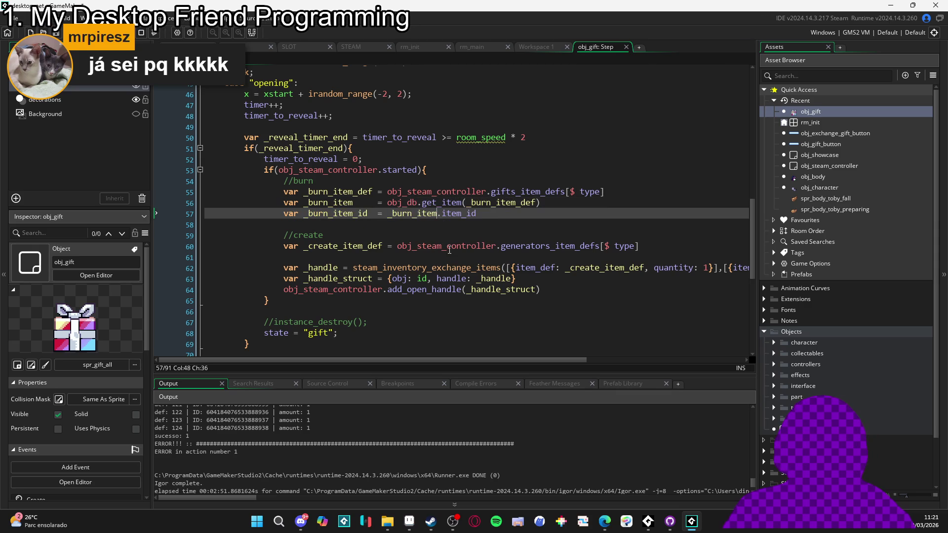
key(F5)
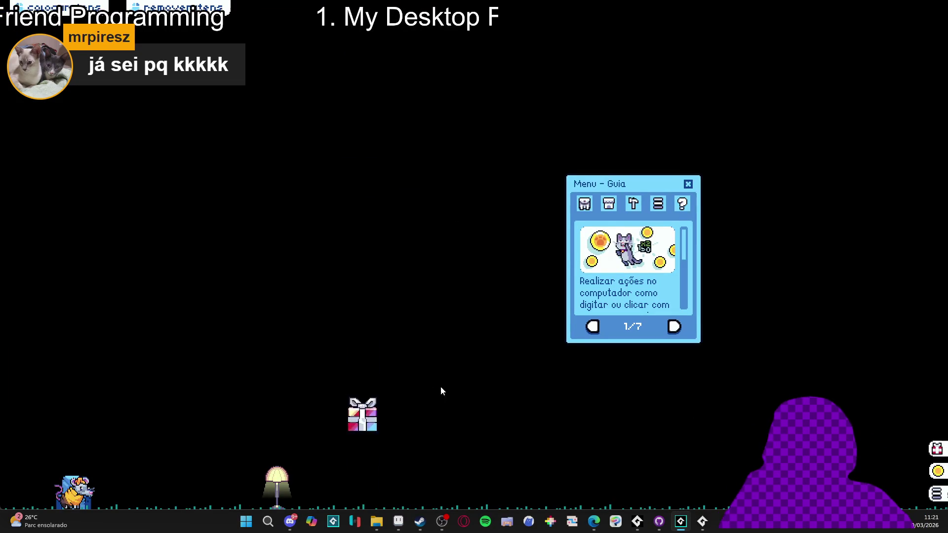
Step: Open the gift box, hitting the line 57 obj_gift.item_id not-set error
click(373, 504)
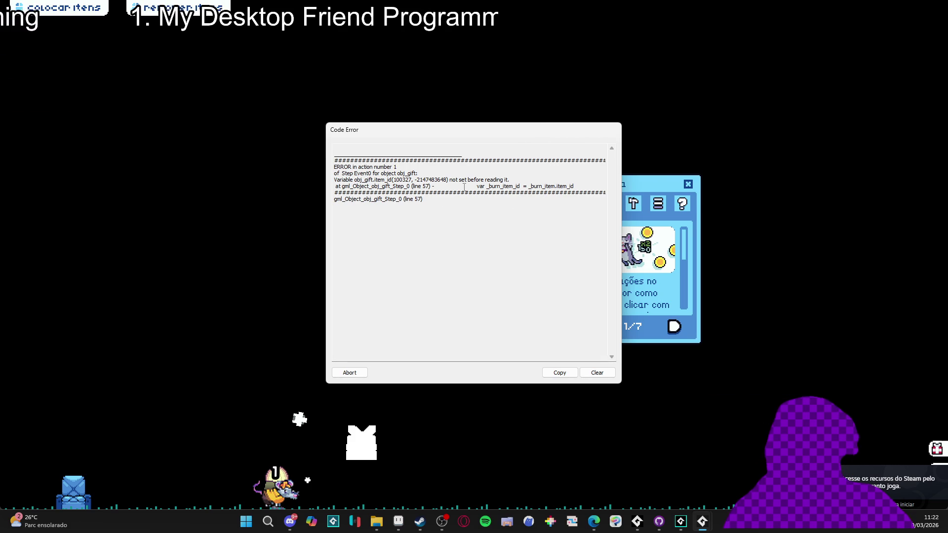
Step: Abort the crash, insert show_message(_burn_item) after line 56, and relaunch with F5
click(349, 374)
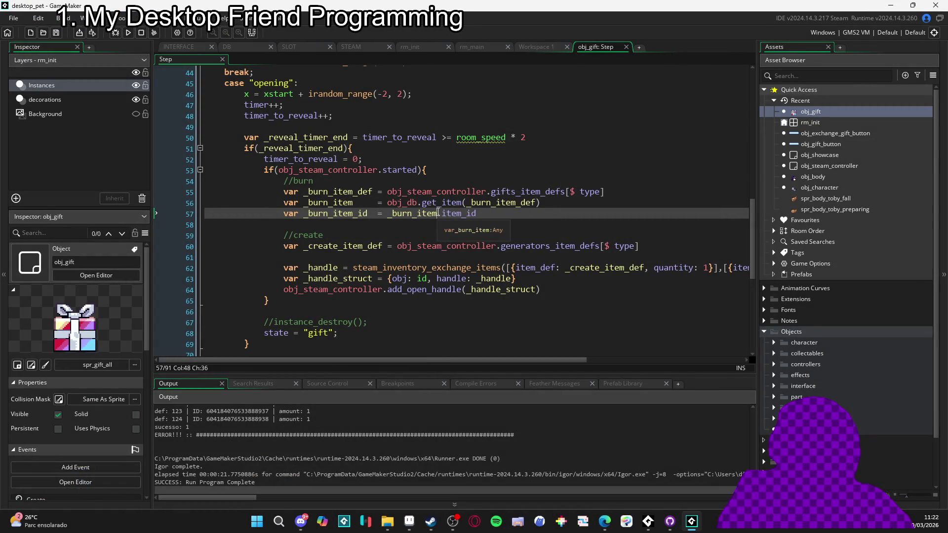
click(417, 202)
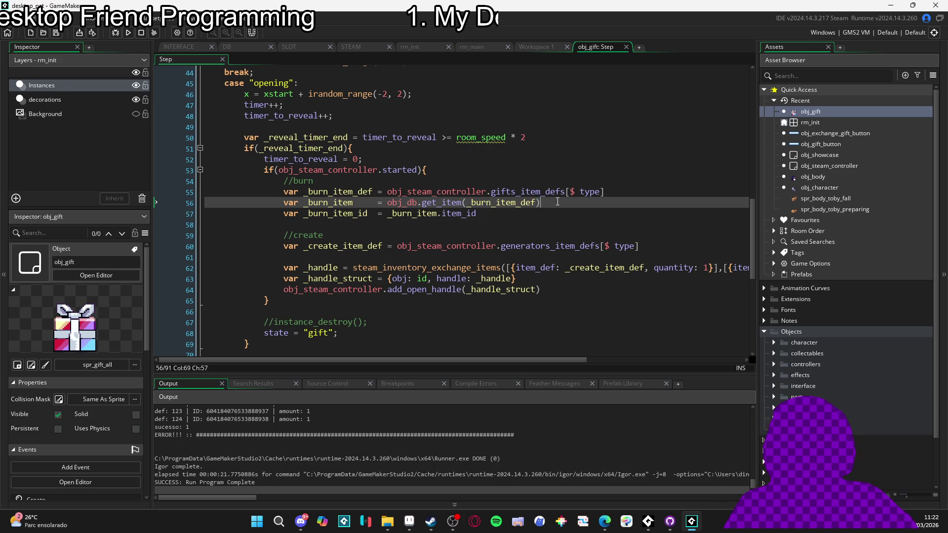
key(Return)
key(Return)
text(show_me)
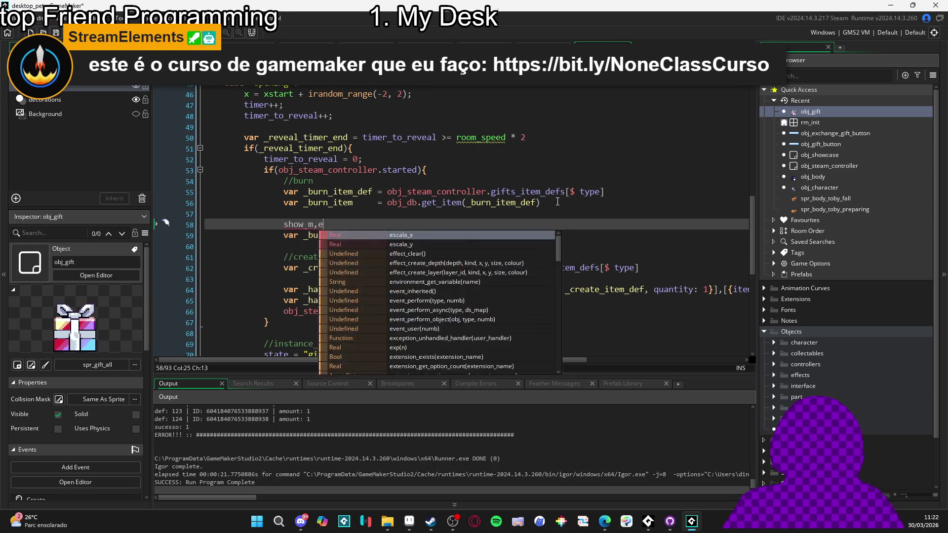
key(Return)
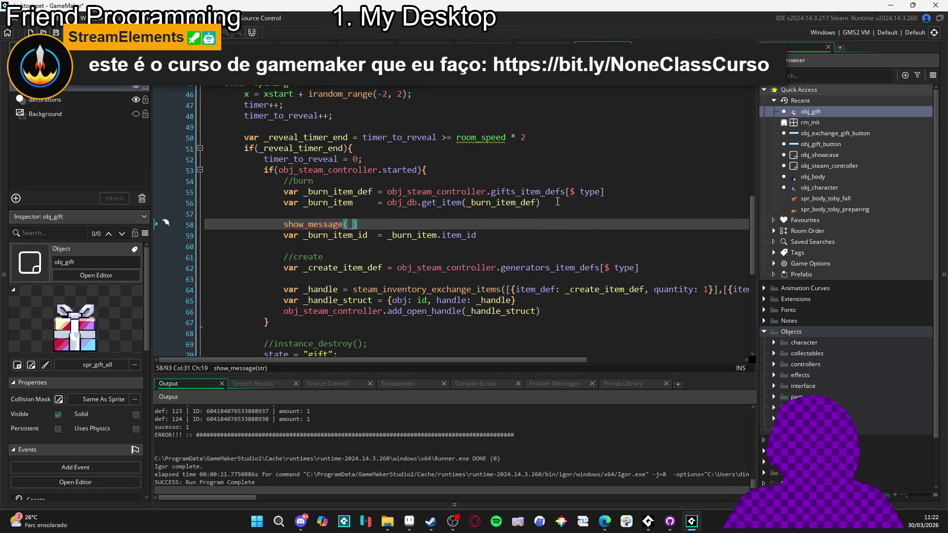
text(_burn_item)
key(F5)
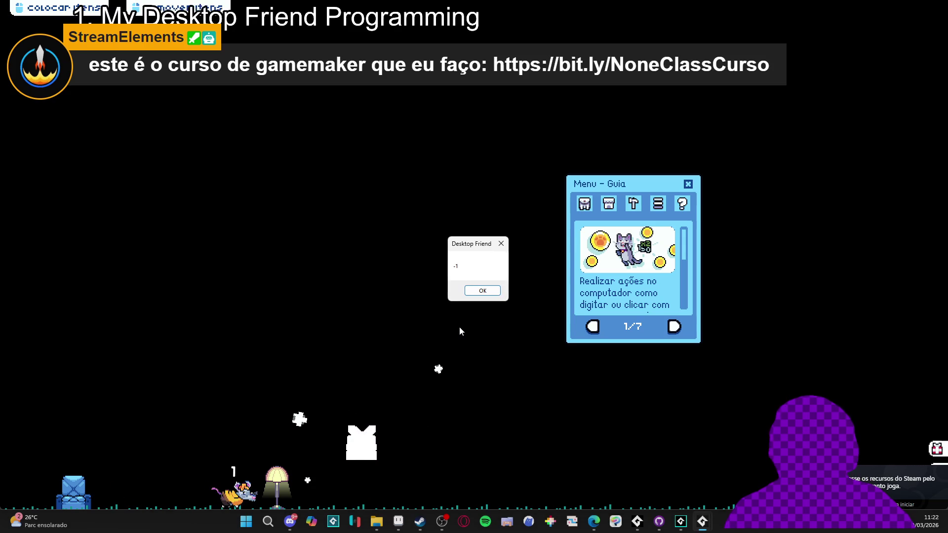
Step: Dismiss the -1 message box and abort the line 59 item_id crash
right_click(702, 521)
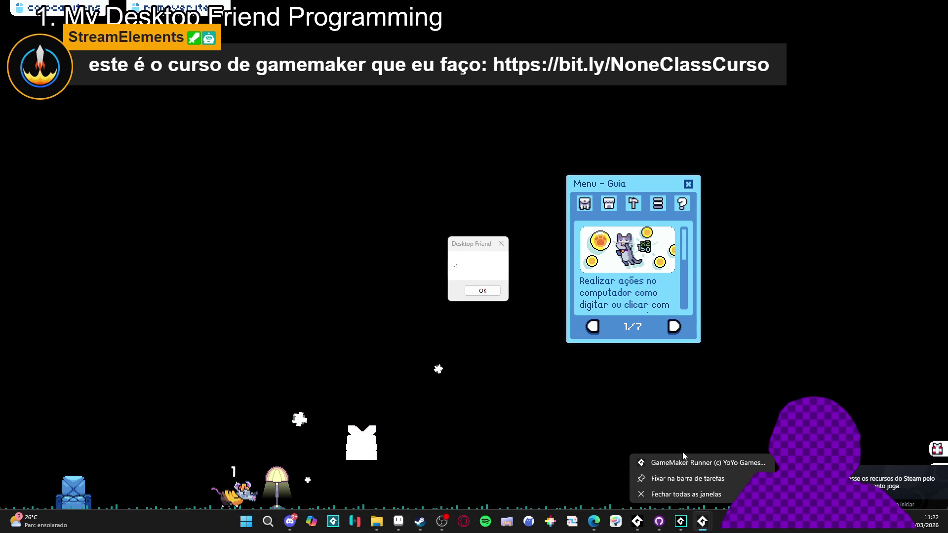
click(482, 291)
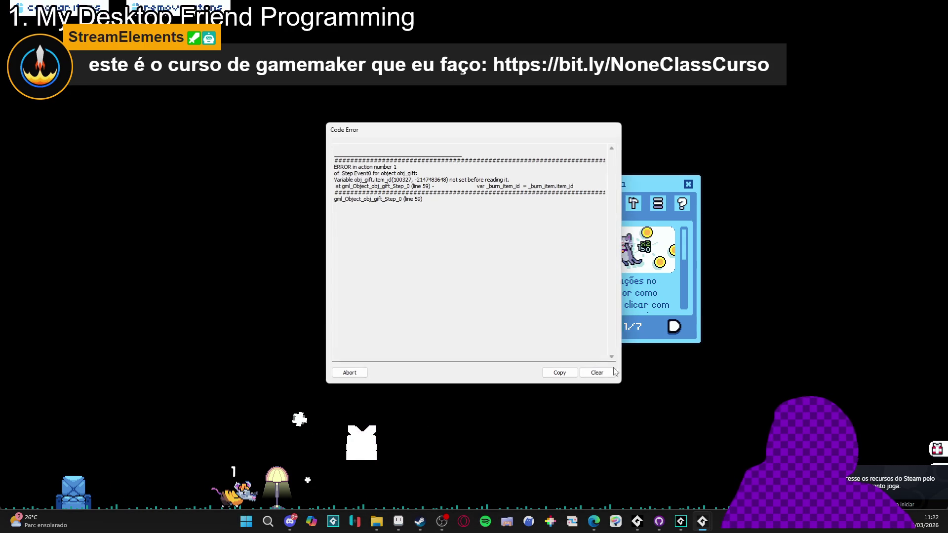
click(367, 371)
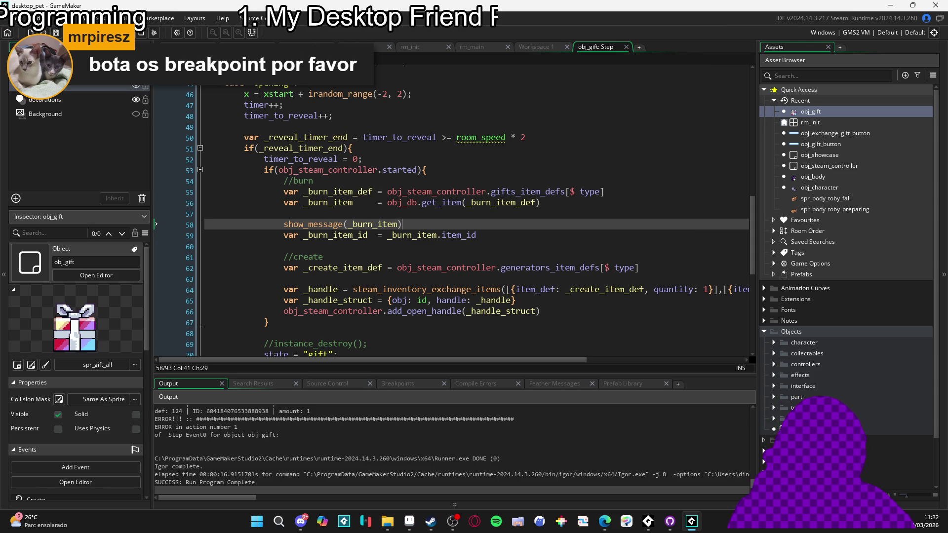
Step: Jump to obj_db's get_item and append "utility" after "hat" in its _types array
middle_click(434, 203)
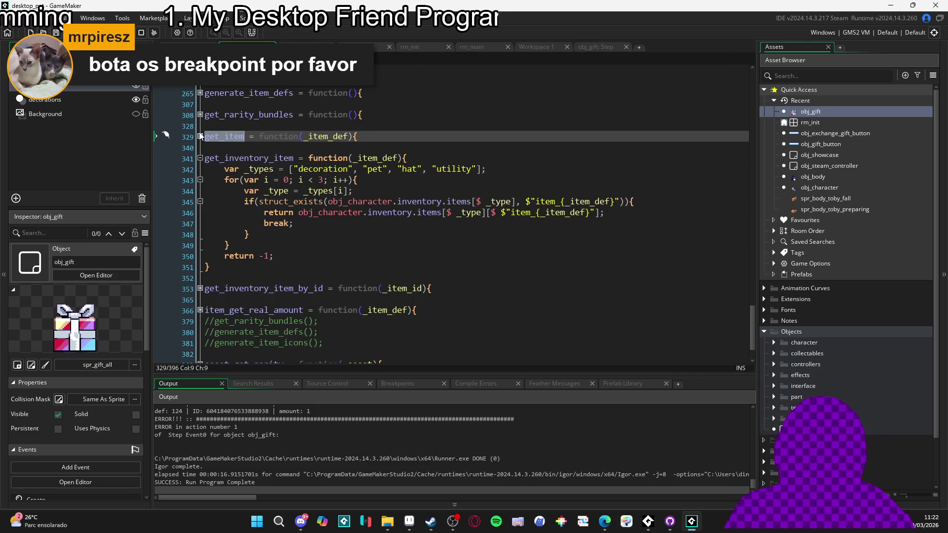
key(Left)
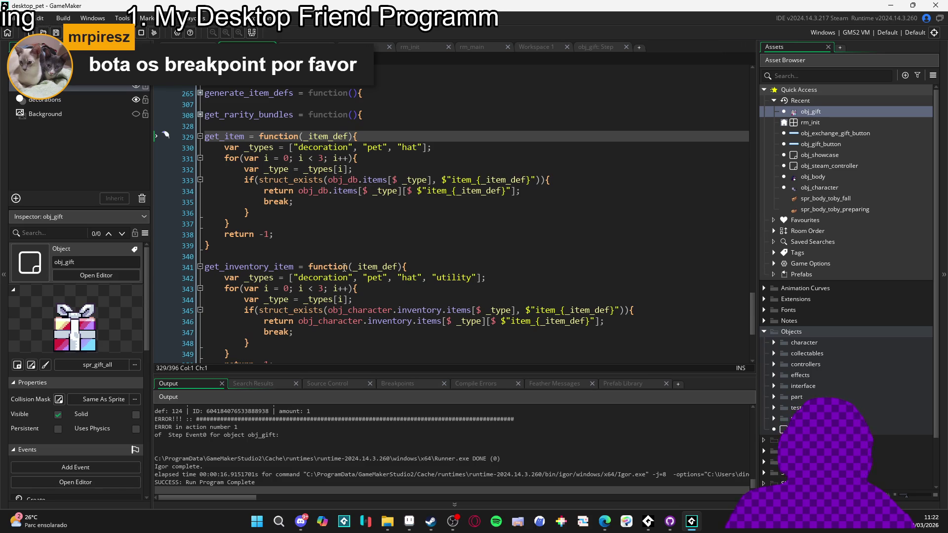
double_click(454, 277)
click(426, 147)
text(, ")
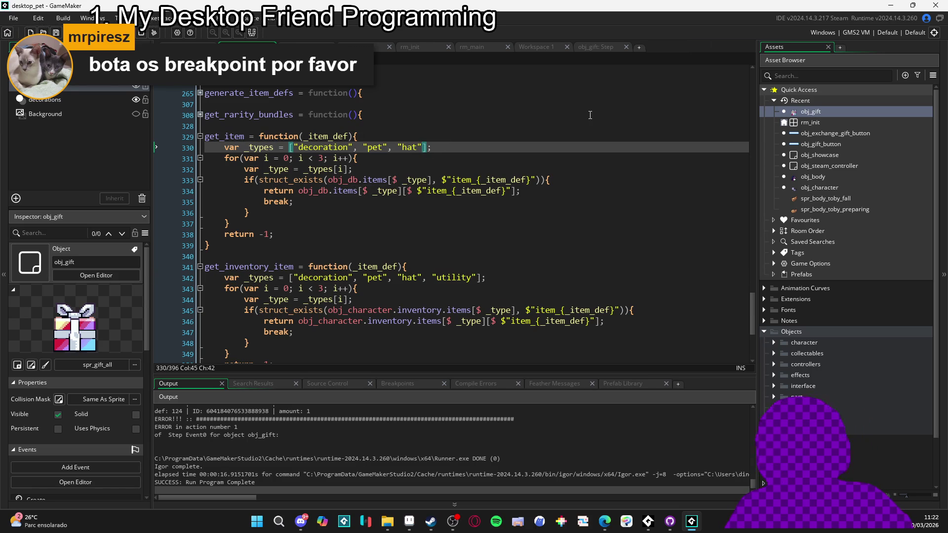
text(utility")
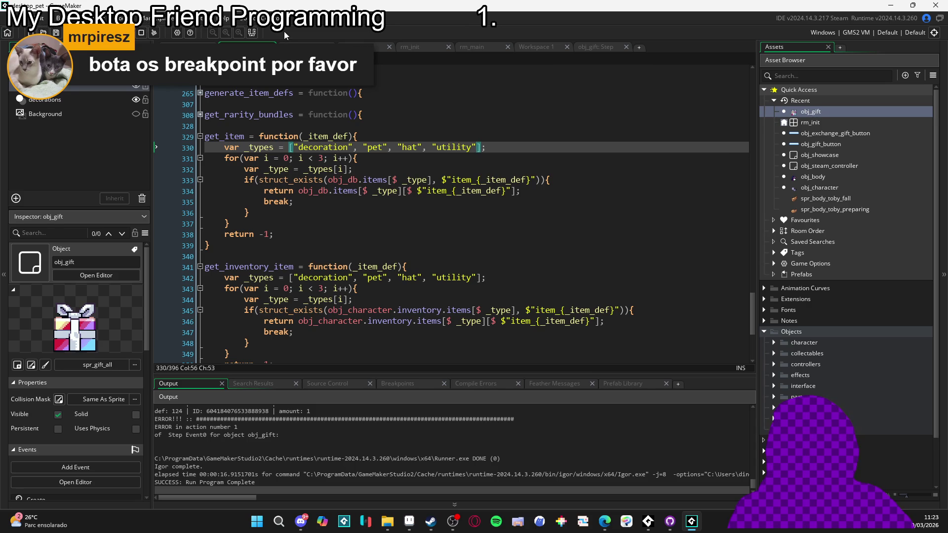
key(alt+Tab)
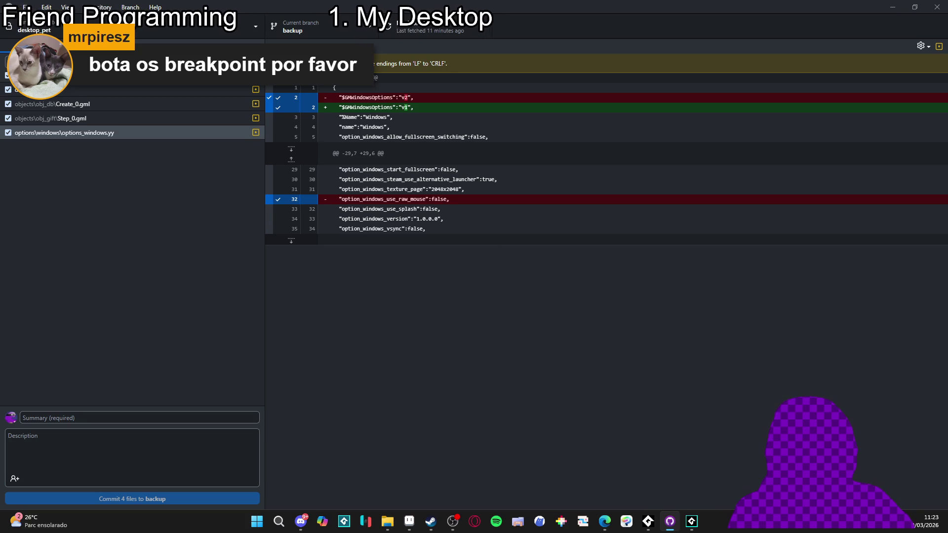
key(alt+Tab)
click(384, 193)
Step: Run the game, open the gift, dismiss the -1 message, and abort the line 59 crash
key(F5)
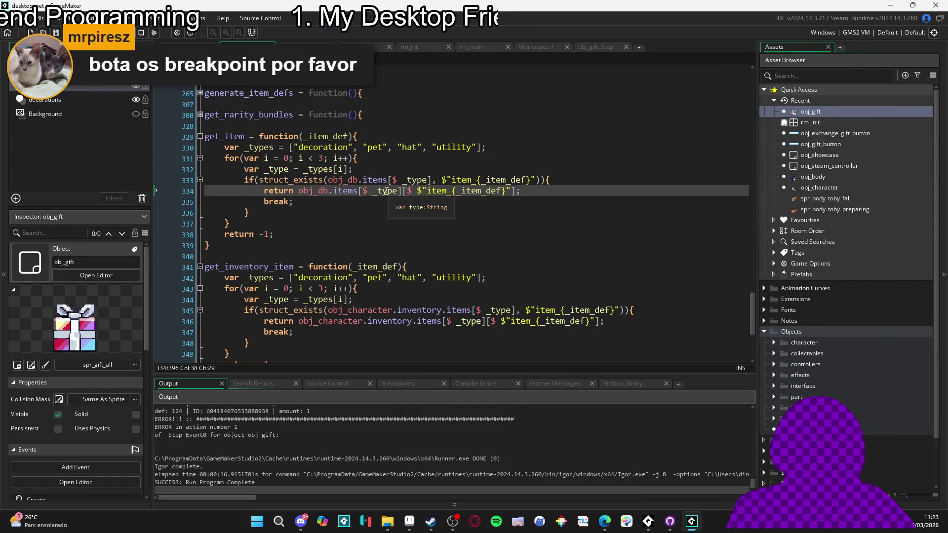
scroll(390, 207, down, 4)
scroll(391, 220, up, 1)
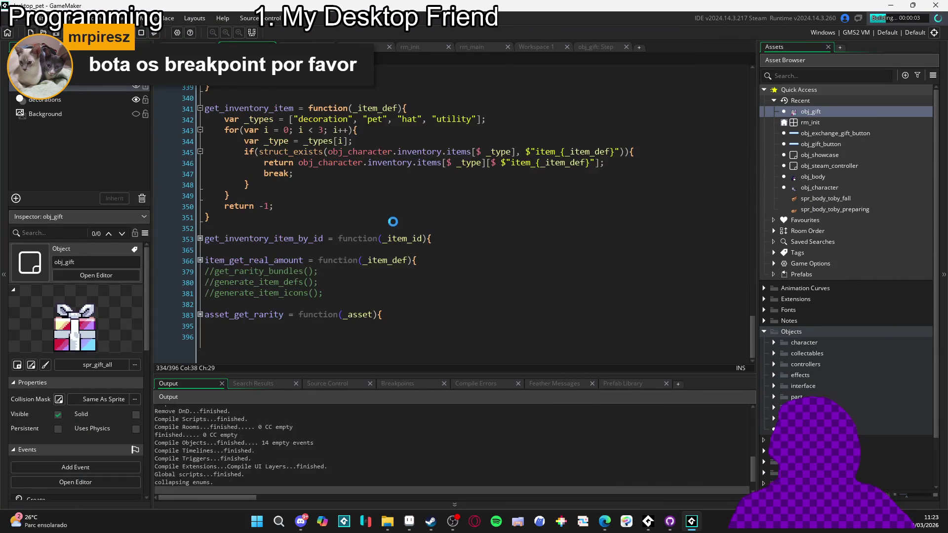
scroll(393, 219, up, 2)
scroll(393, 216, up, 10)
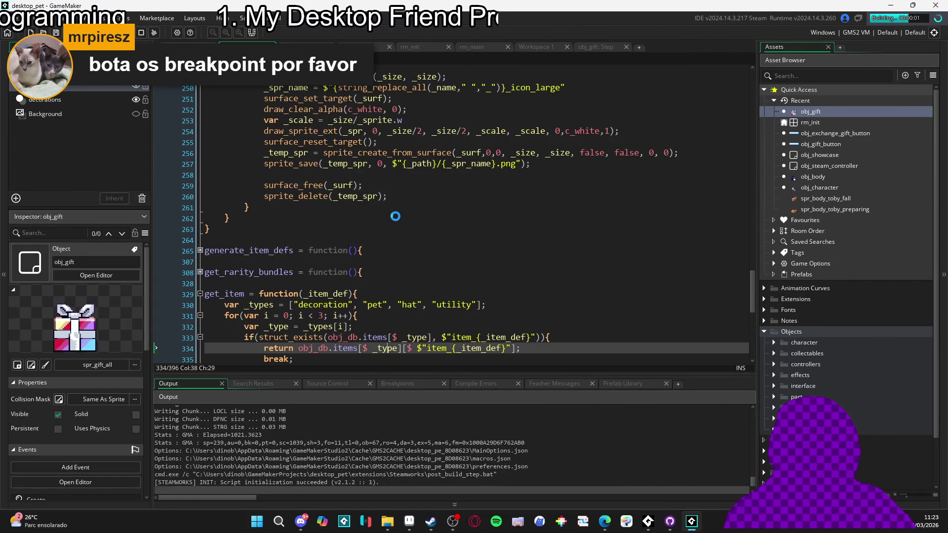
scroll(395, 216, up, 1)
scroll(395, 216, up, 6)
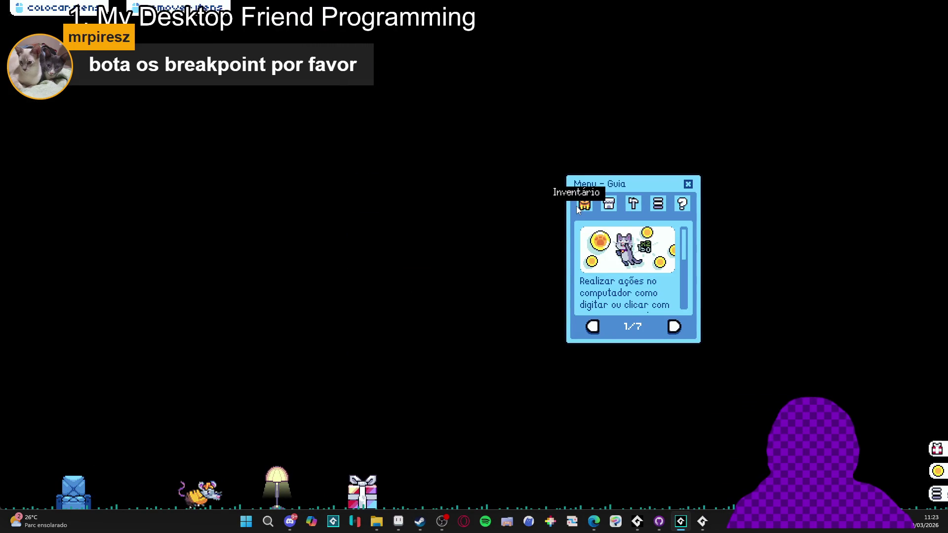
click(376, 496)
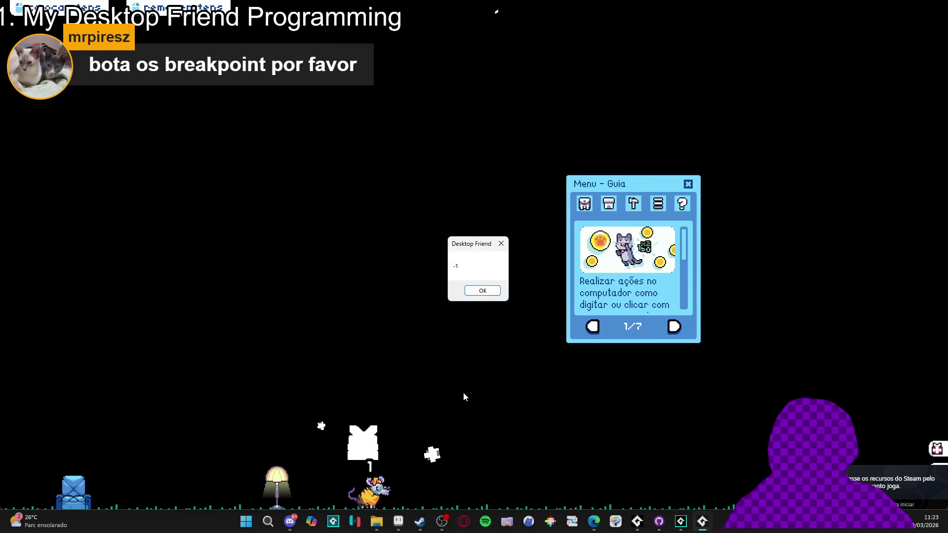
click(475, 295)
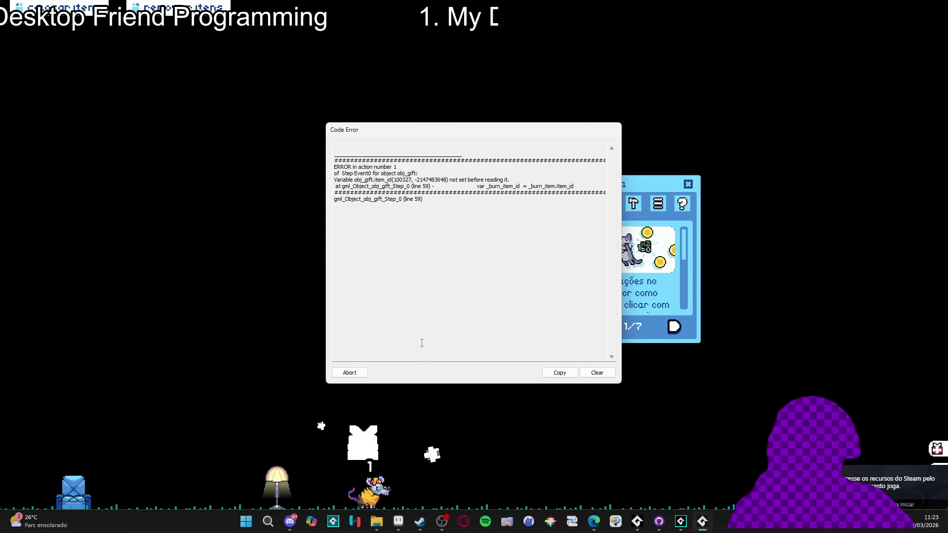
click(341, 375)
Step: Replace get_item's hard-coded loop limit with array_length(_types)
scroll(349, 198, down, 10)
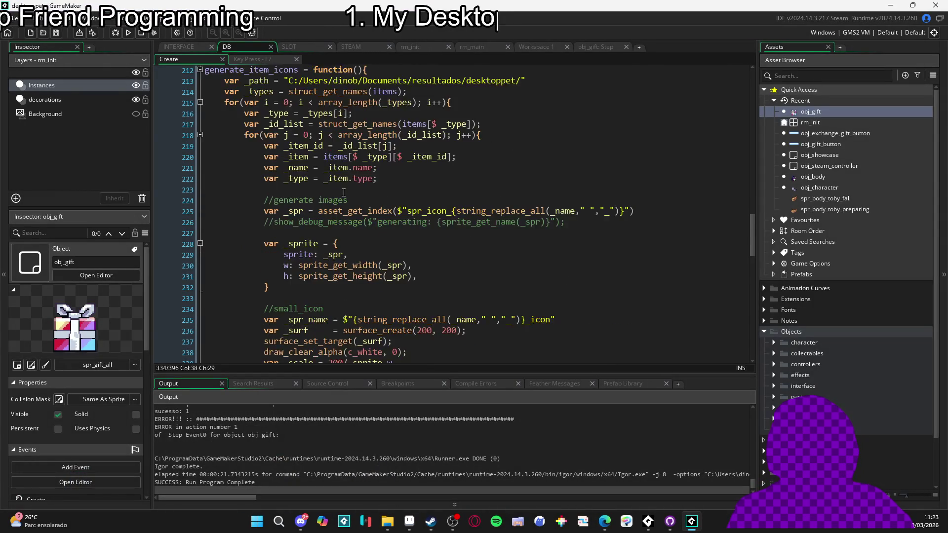
scroll(341, 210, down, 4)
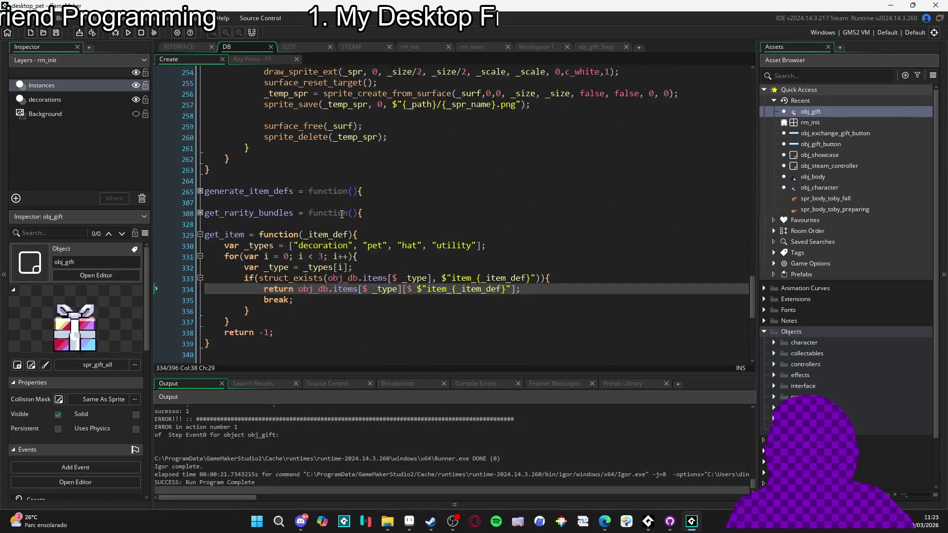
click(424, 239)
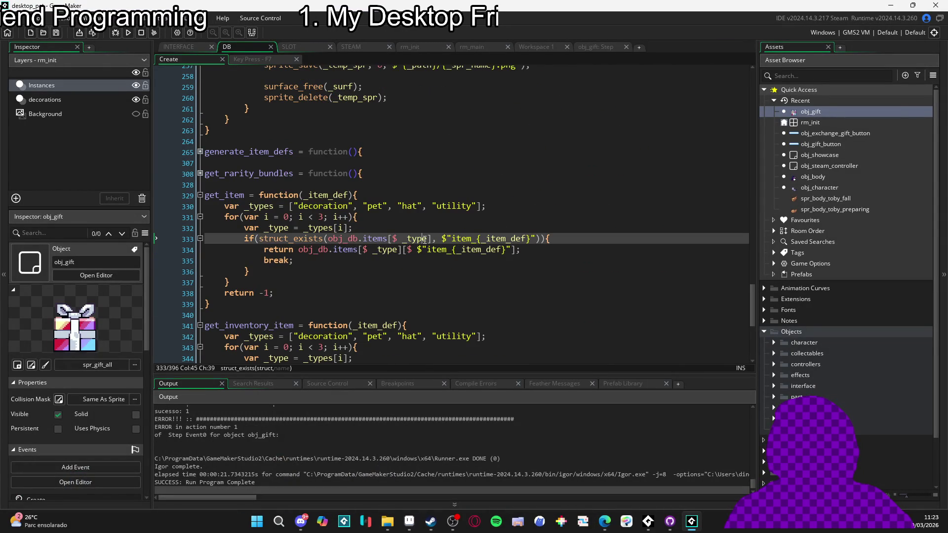
click(334, 207)
click(322, 217)
text(ar)
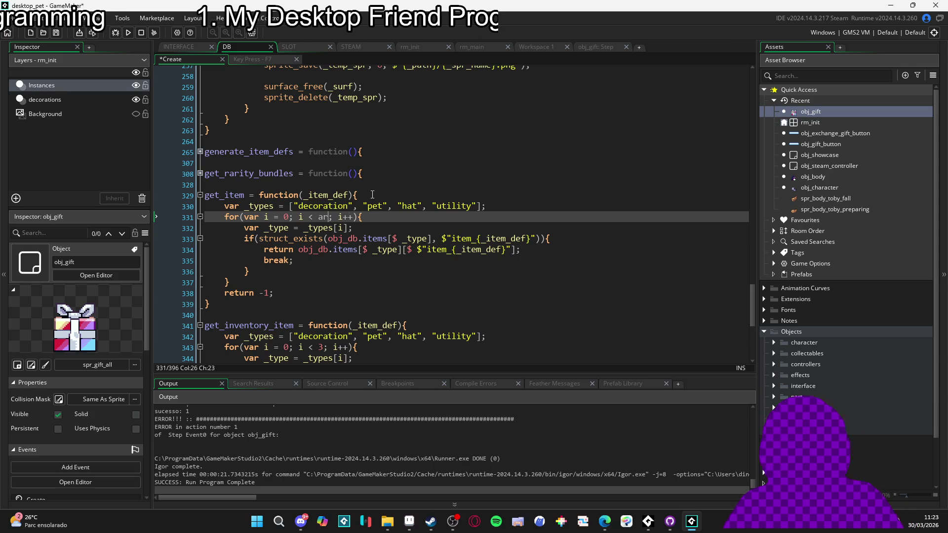
key(BackSpace)
text(array_len)
key(Return)
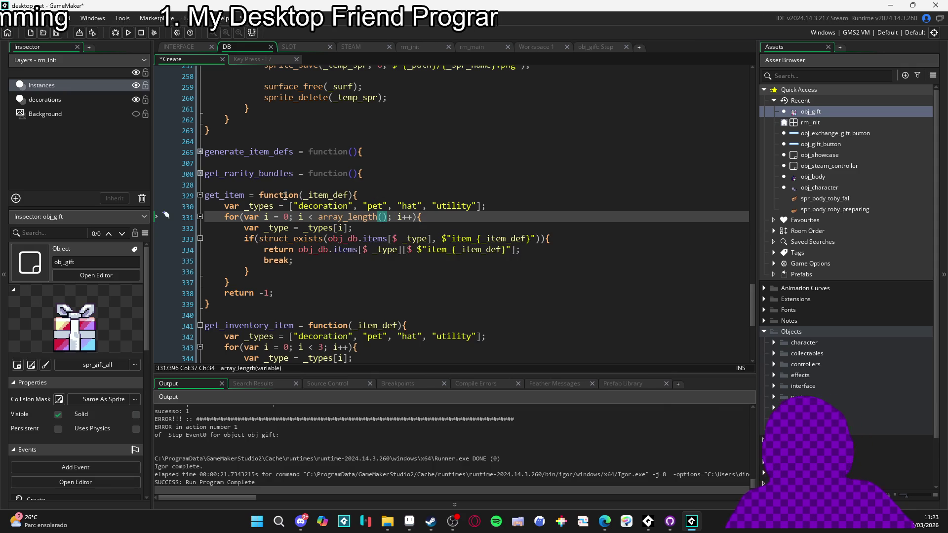
double_click(259, 206)
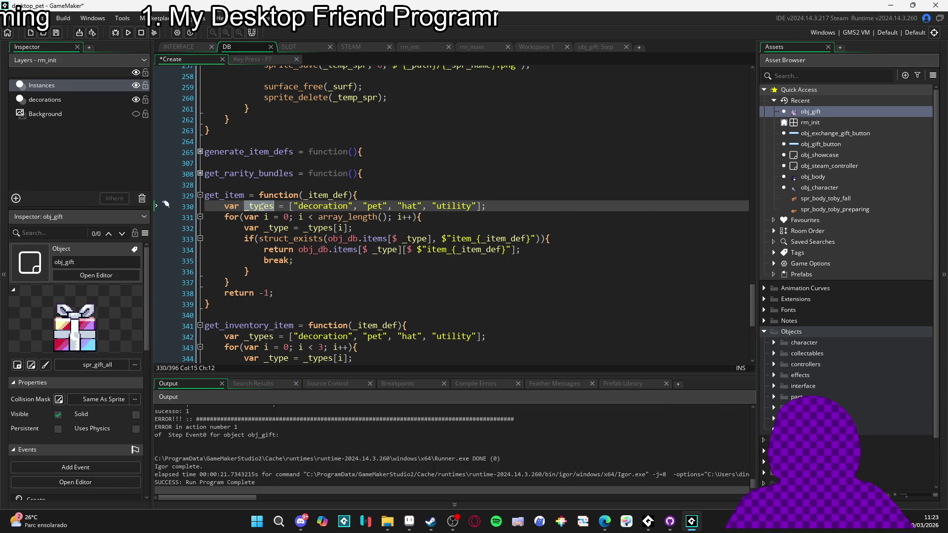
click(385, 207)
click(384, 218)
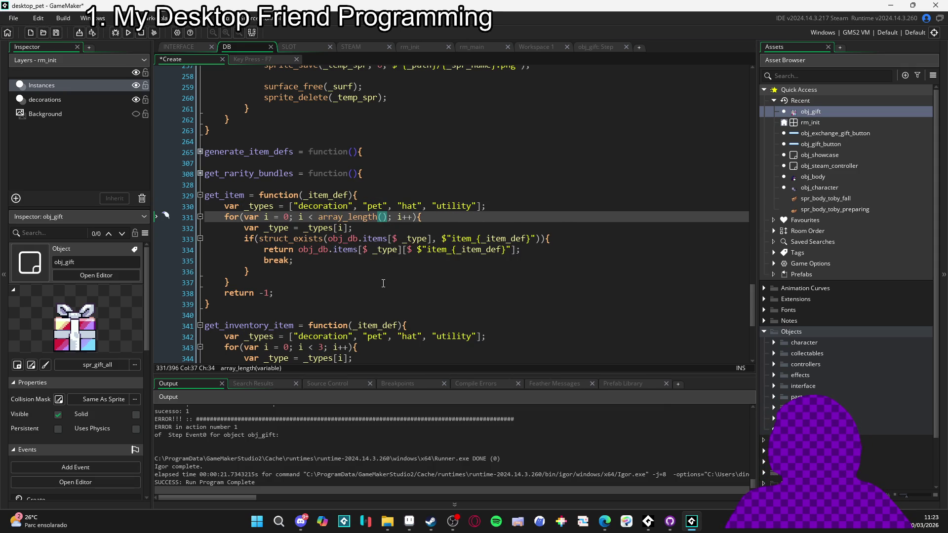
text(_types)
Step: Declare _type_amount from array_length(_types) in get_item and use it as the loop limit
scroll(380, 291, down, 3)
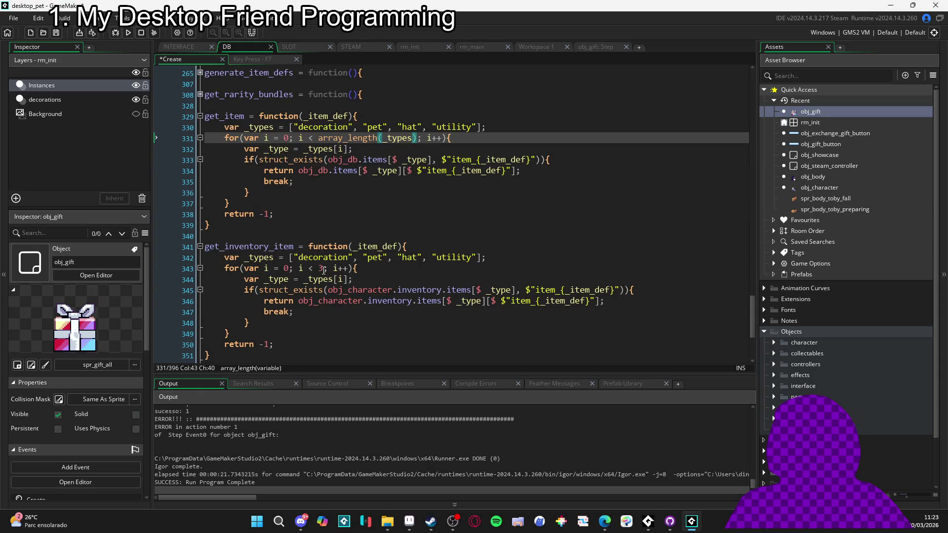
click(322, 268)
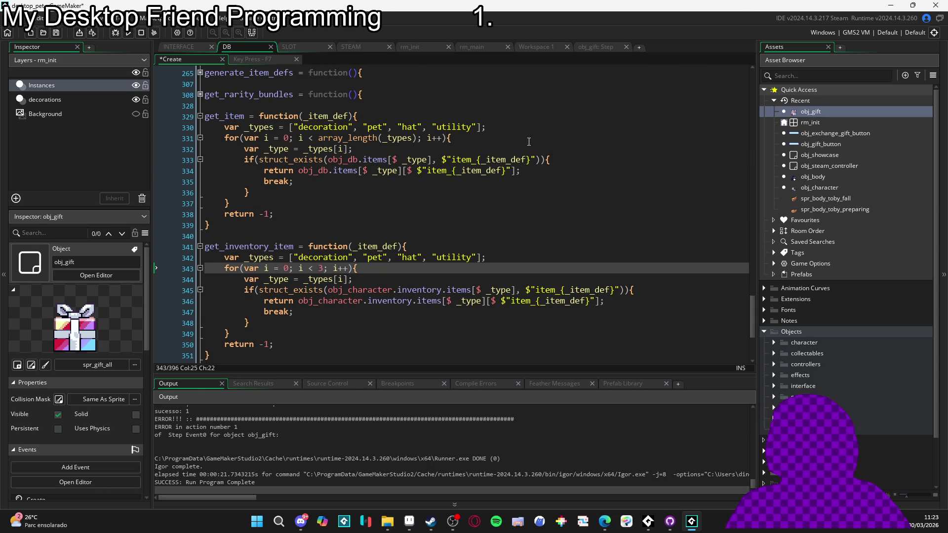
click(513, 127)
key(Return)
text(type )
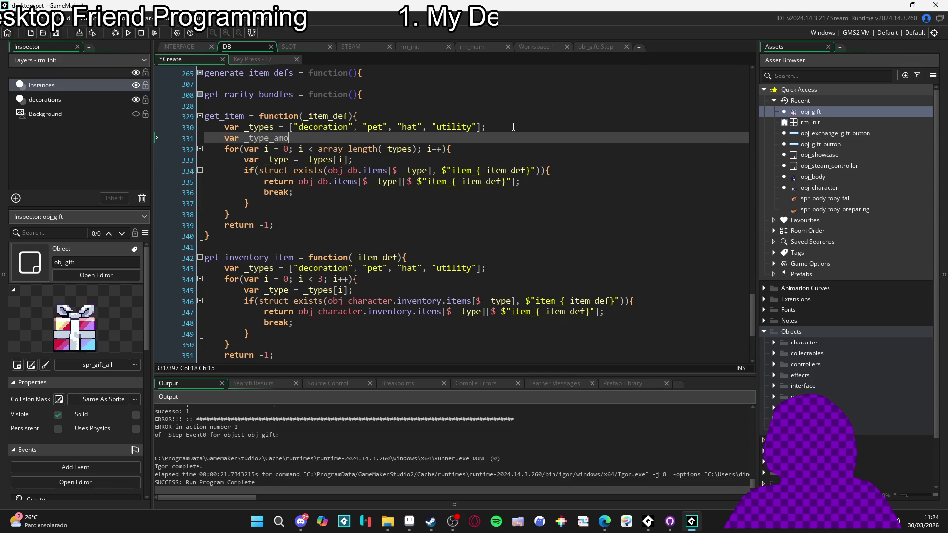
text(y_len)
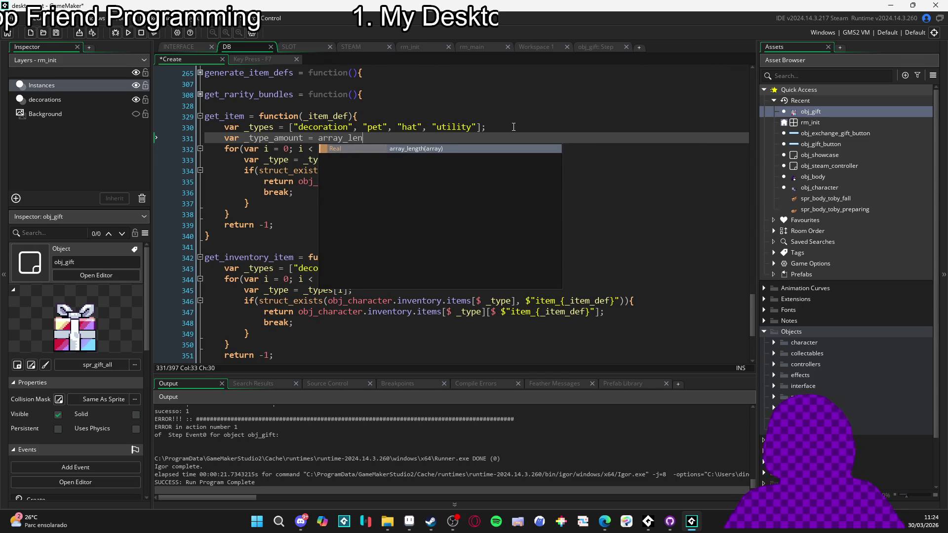
key(Return)
text(type)
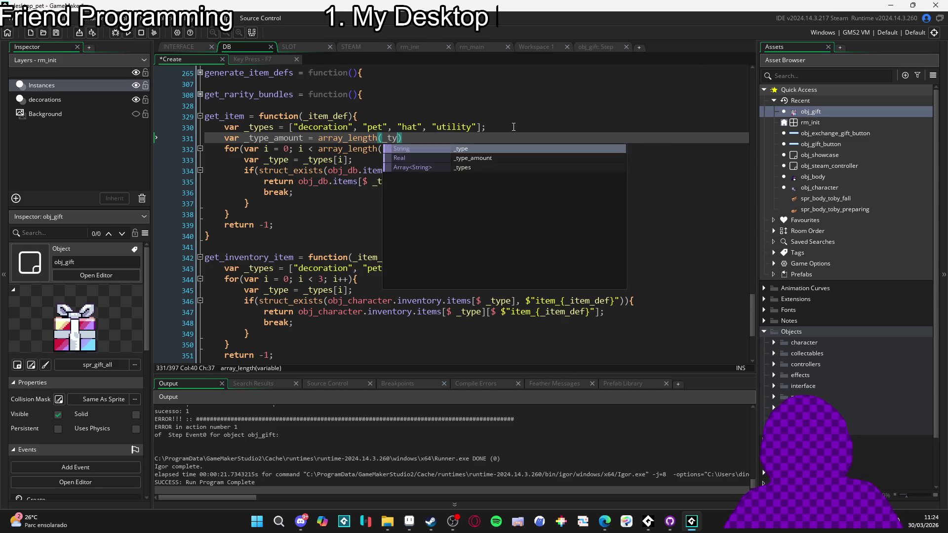
text(s)
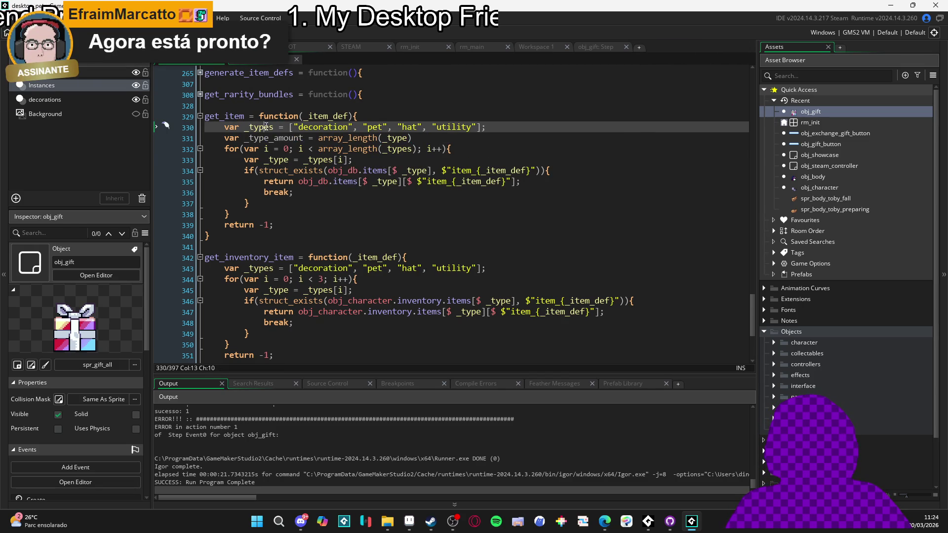
text(s)
click(315, 141)
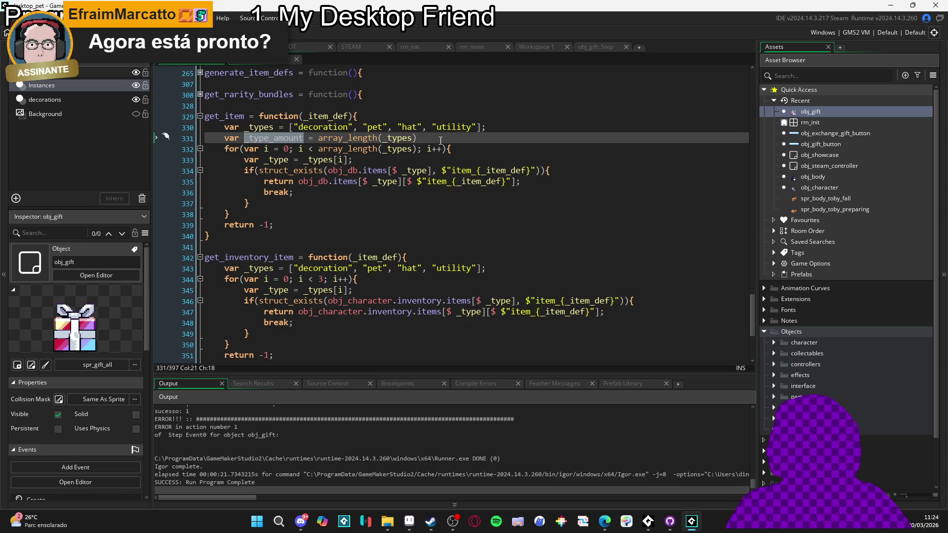
drag(417, 148, 318, 149)
text(_type_amount)
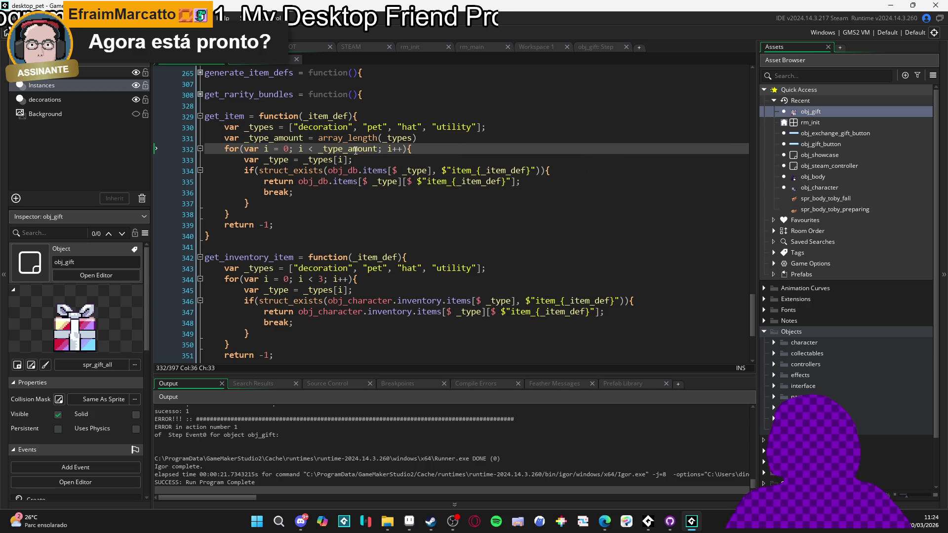
Step: Copy the _type_amount declaration into get_inventory_item and restore its loop bound to _type_amount
drag(428, 138, 207, 140)
key(ctrl+c)
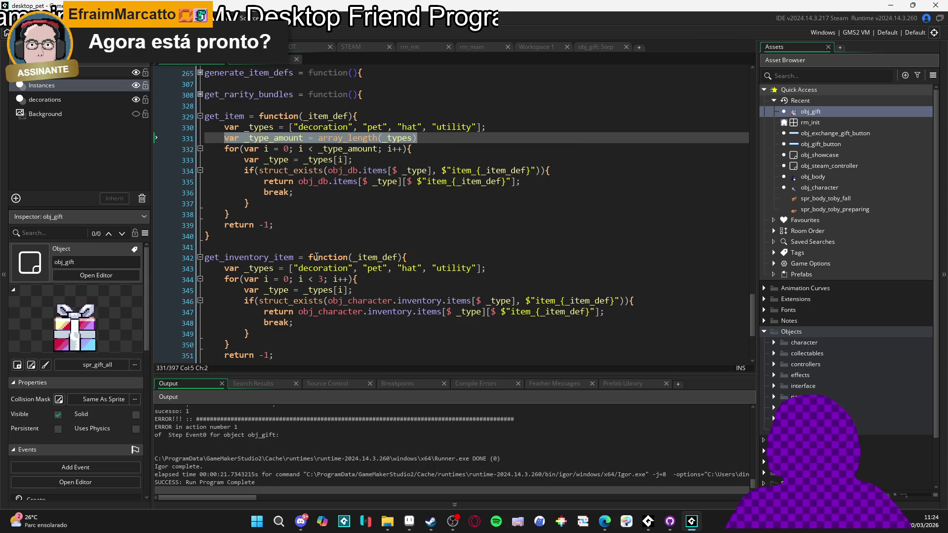
click(502, 266)
key(Return)
key(ctrl+v)
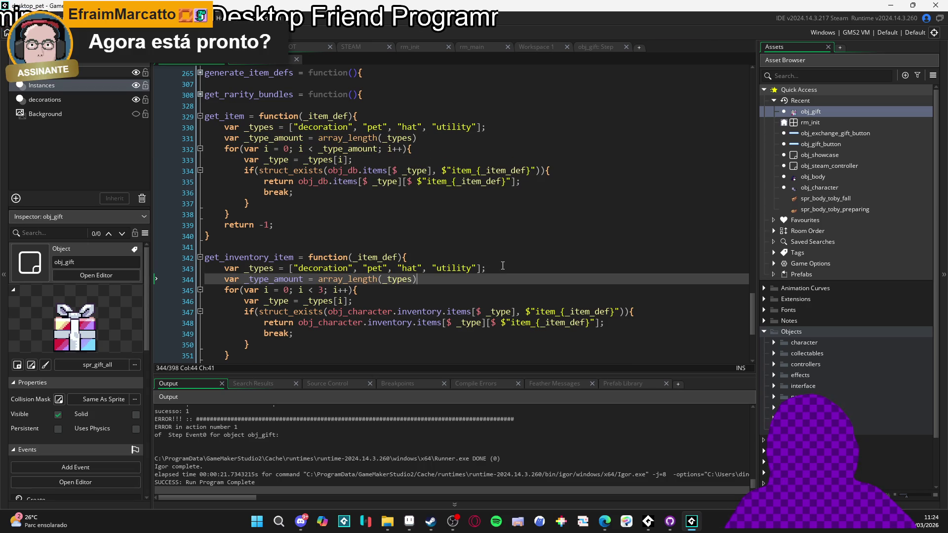
click(295, 269)
double_click(282, 278)
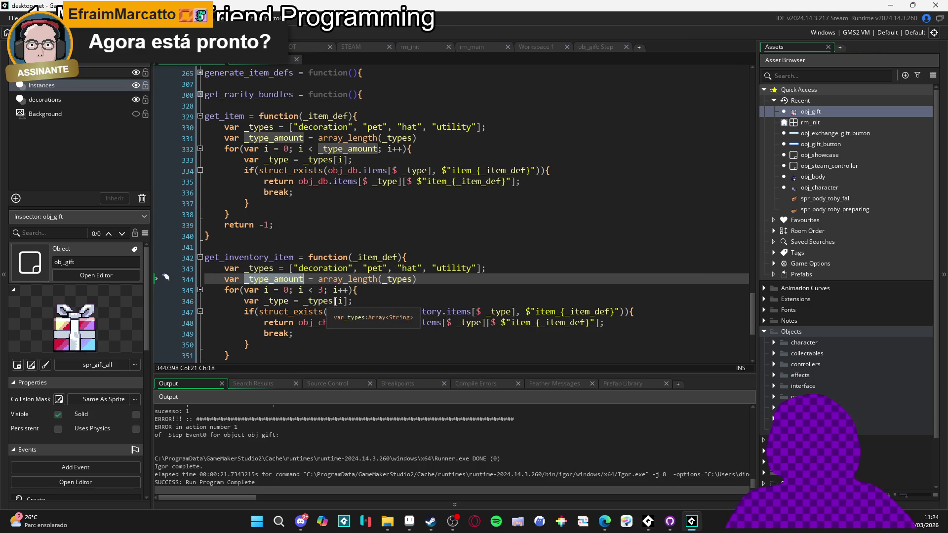
click(319, 290)
key(ctrl+z)
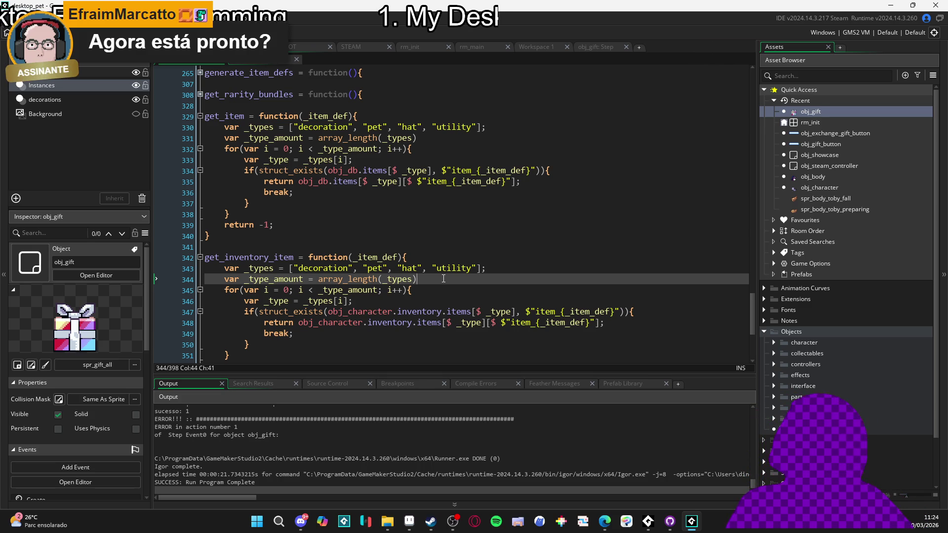
Step: Remove the trailing semicolon from get_item's _types line 330
click(505, 270)
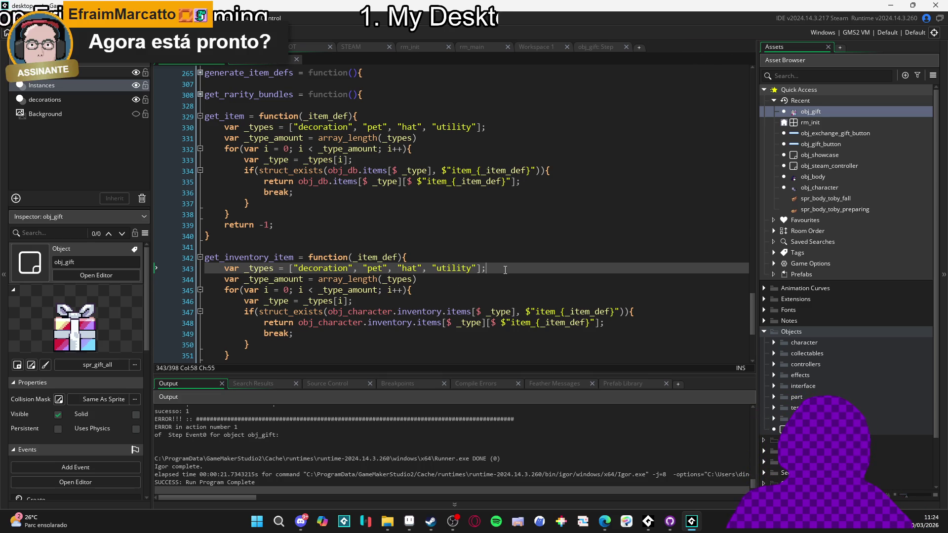
click(495, 125)
key(BackSpace)
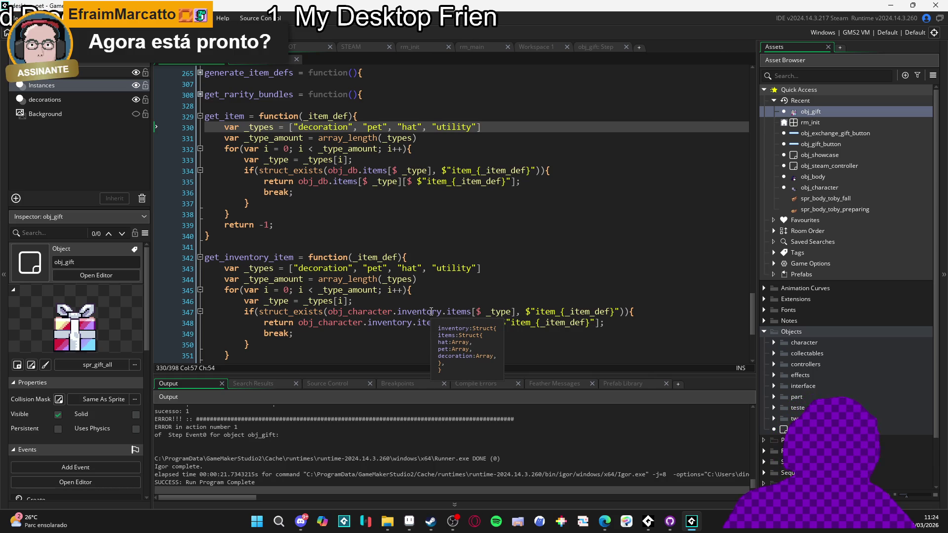
scroll(431, 296, down, 1)
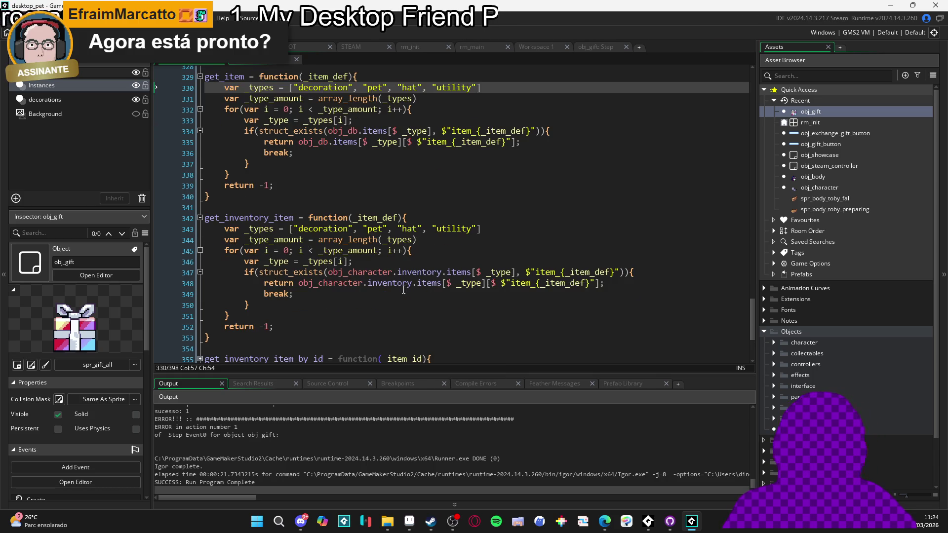
click(393, 283)
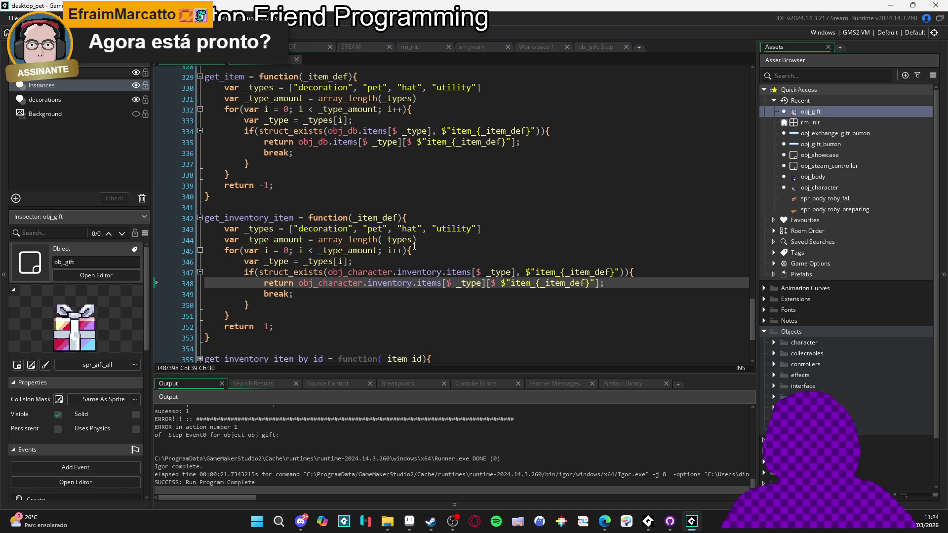
Step: Run the game, dismiss the item info message, and check 'sucesso: 1' in the output log
key(F5)
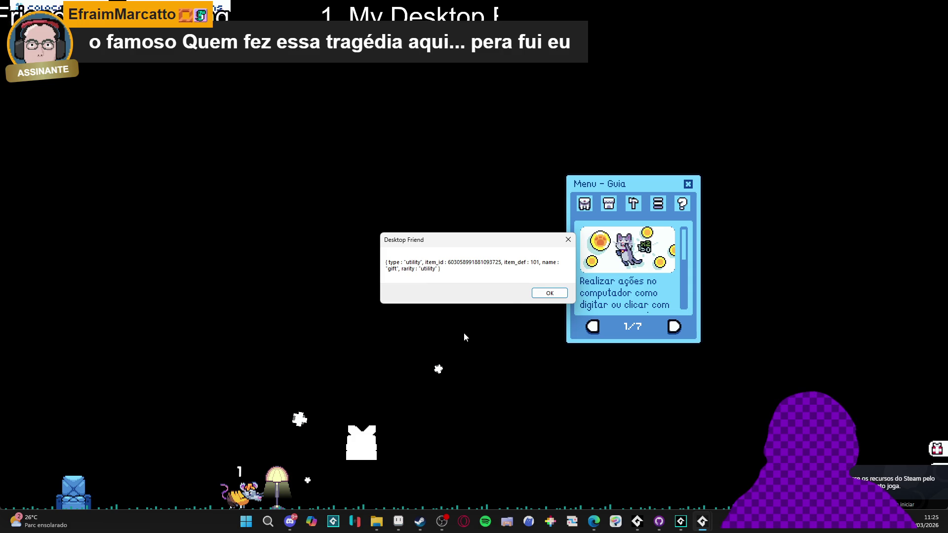
click(547, 292)
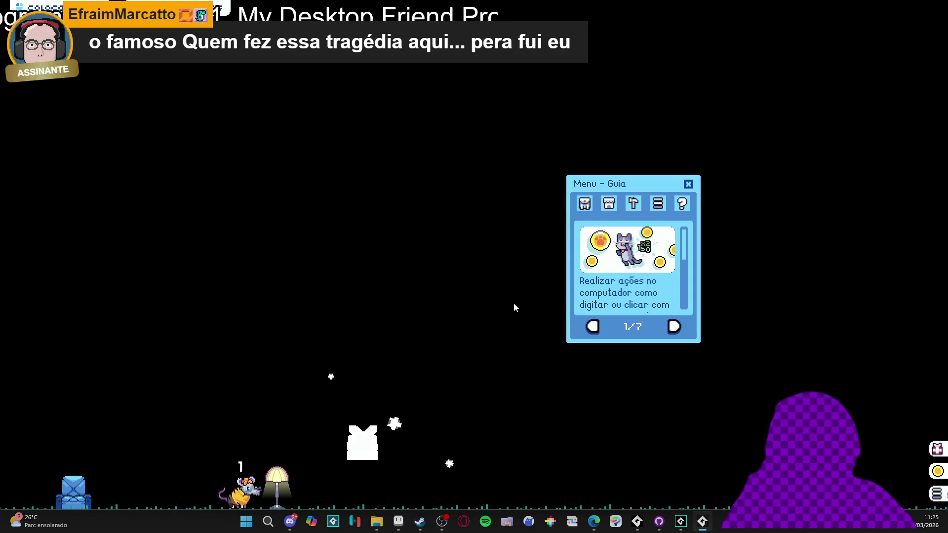
click(702, 520)
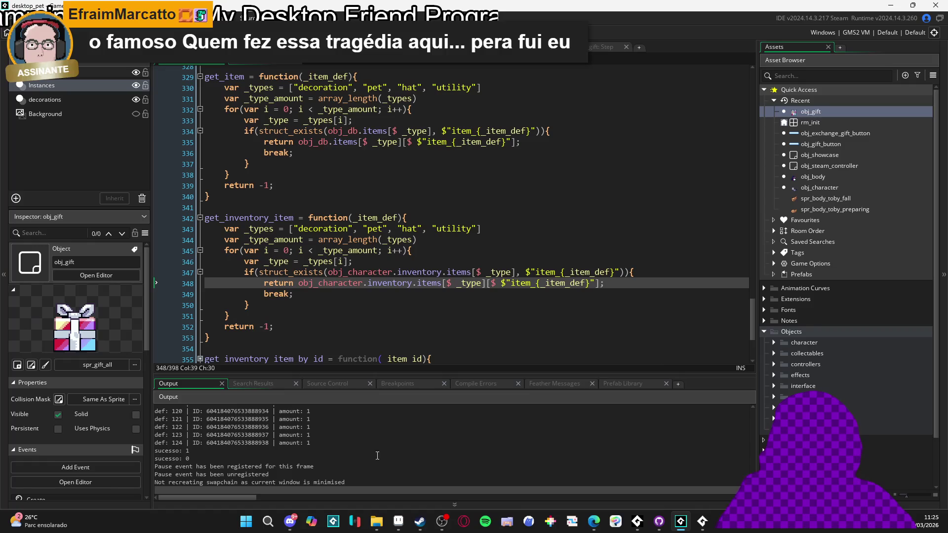
click(216, 453)
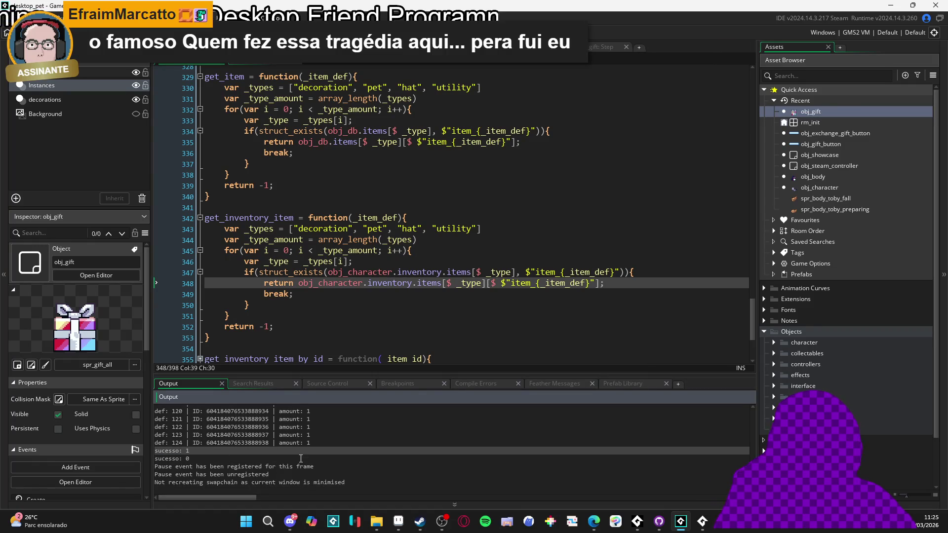
Step: View the game's inventory, close the game, then relaunch it with F5
click(707, 527)
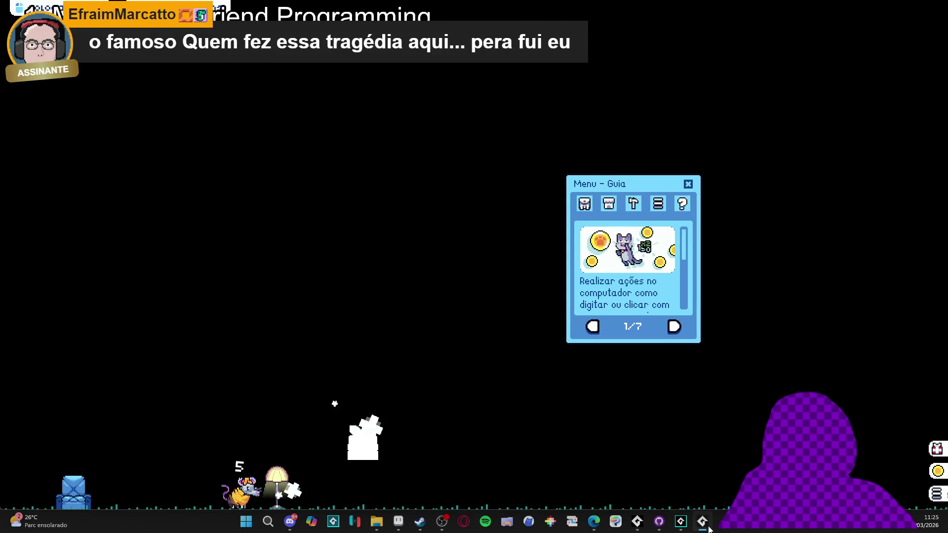
click(592, 208)
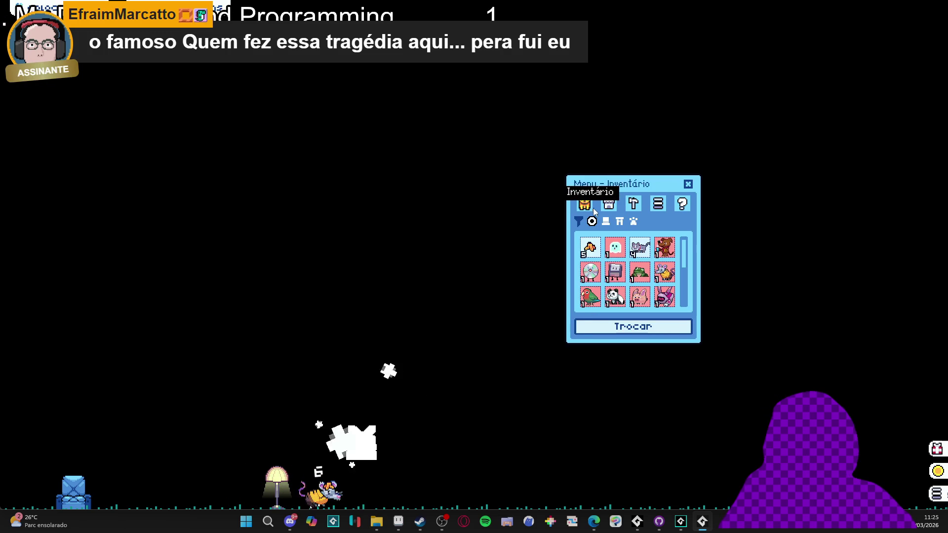
scroll(656, 288, down, 5)
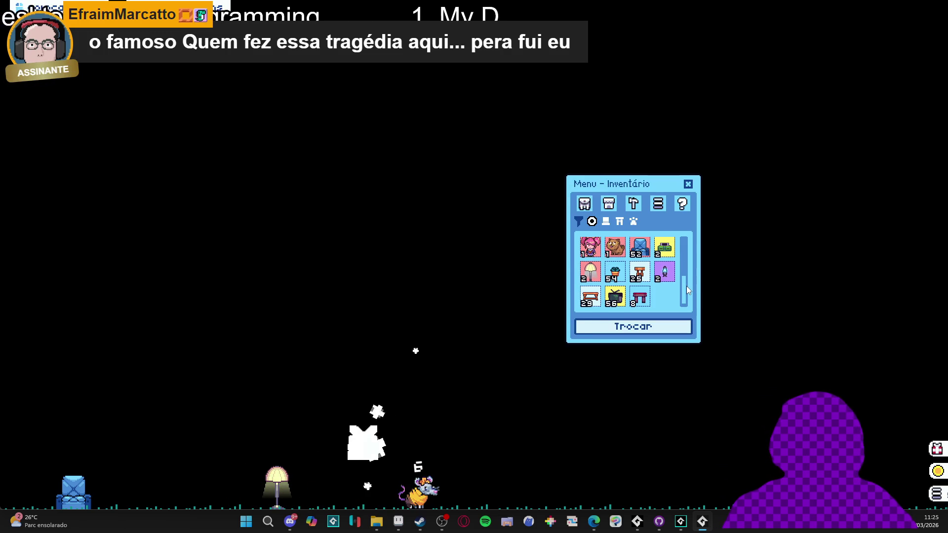
right_click(709, 519)
click(652, 494)
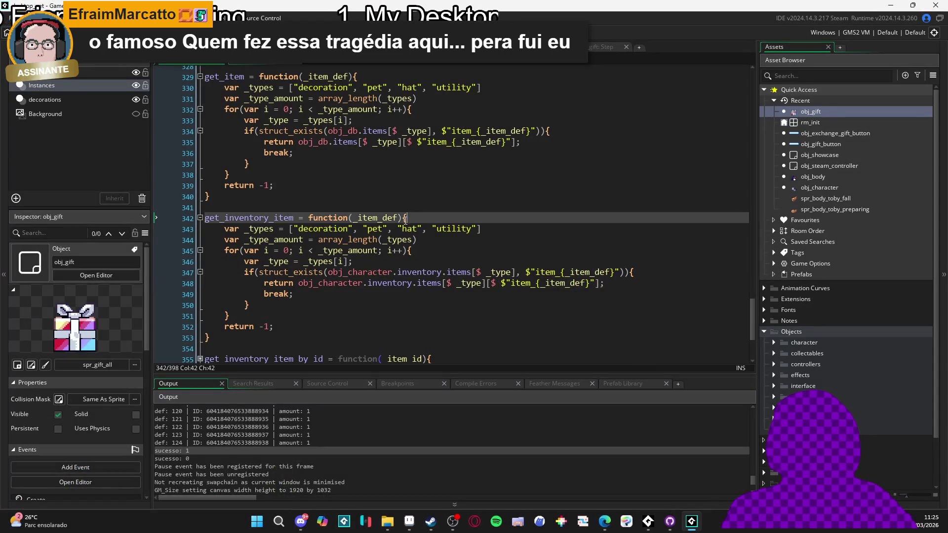
key(F5)
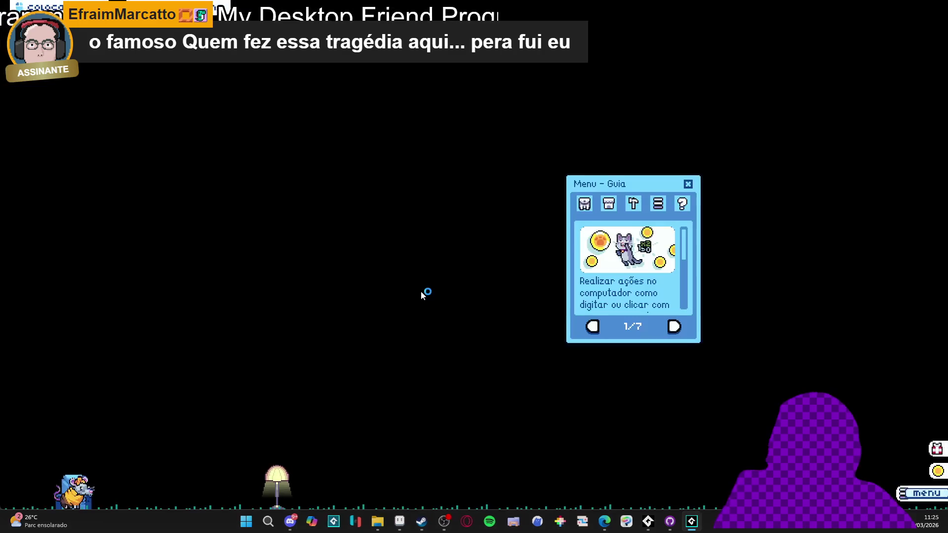
right_click(702, 521)
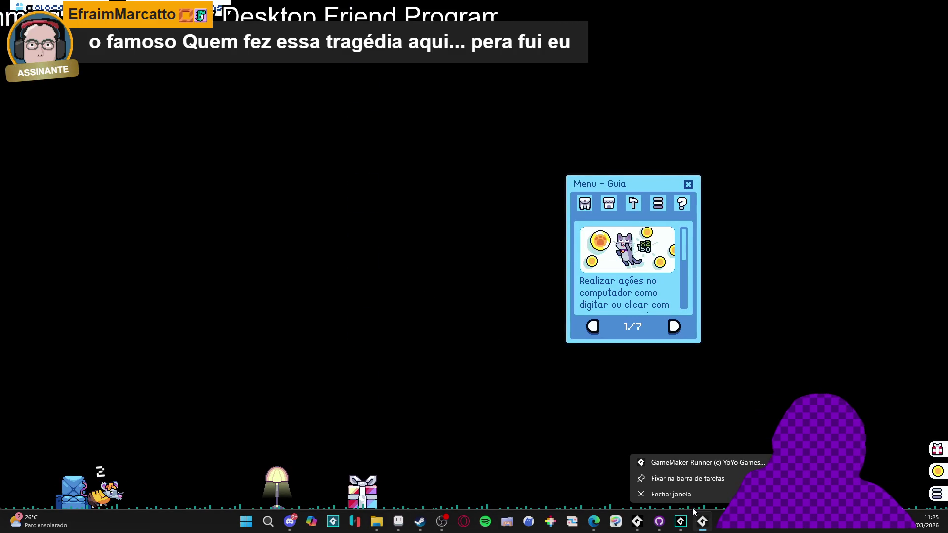
Step: Close the running game and review the get_inventory_item code
click(692, 499)
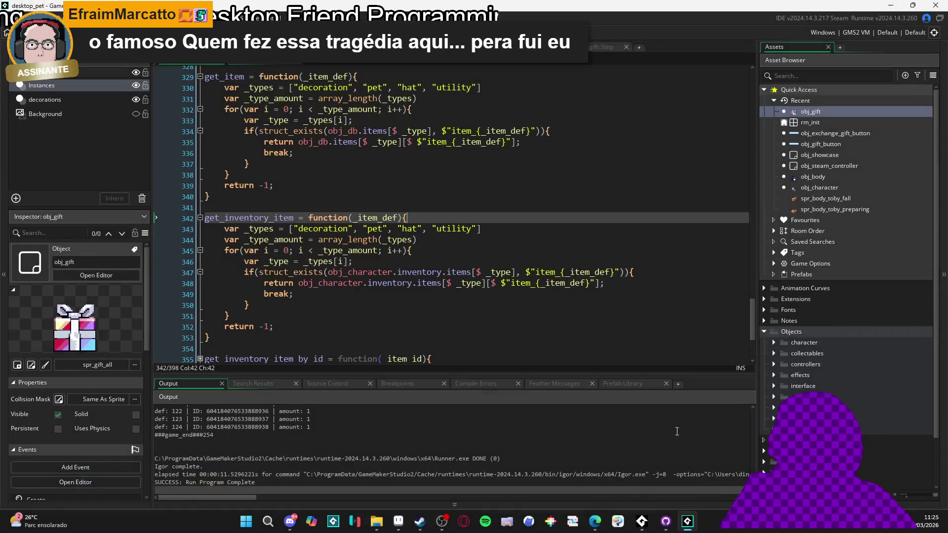
click(477, 246)
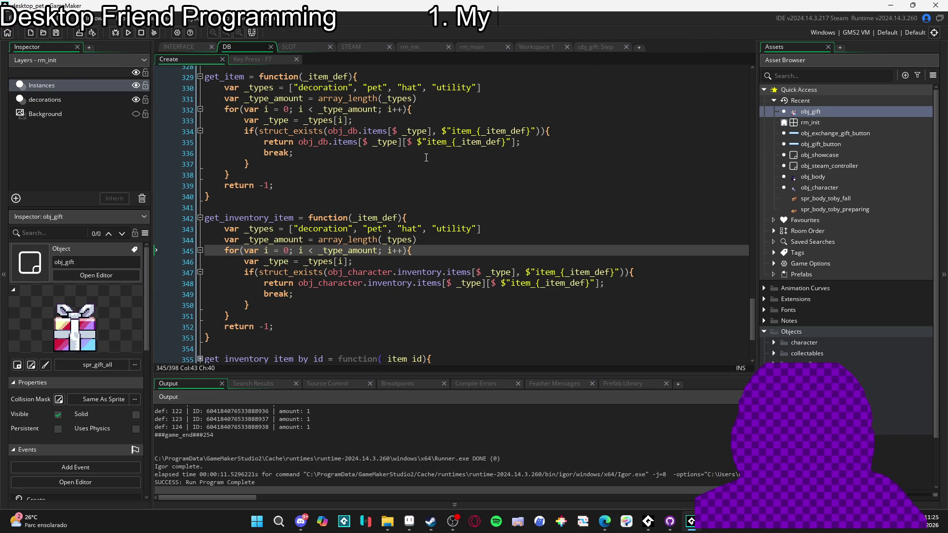
scroll(426, 155, down, 4)
scroll(394, 188, up, 20)
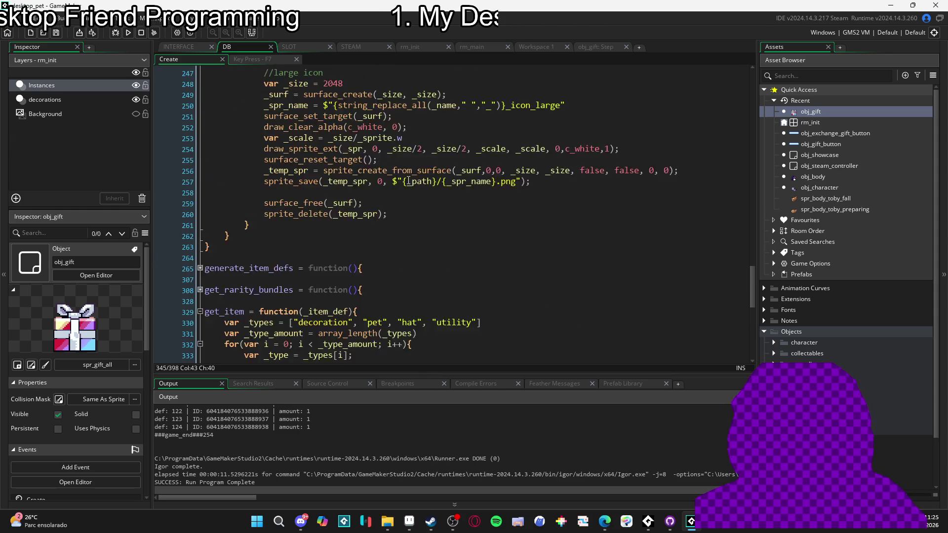
scroll(370, 202, down, 10)
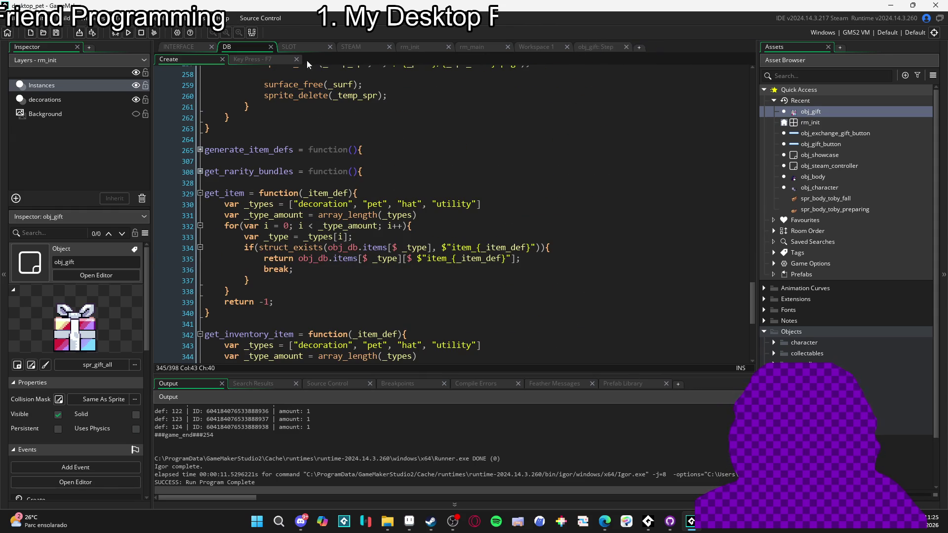
Step: Switch to obj_gift's Step event code and scroll through it
click(580, 47)
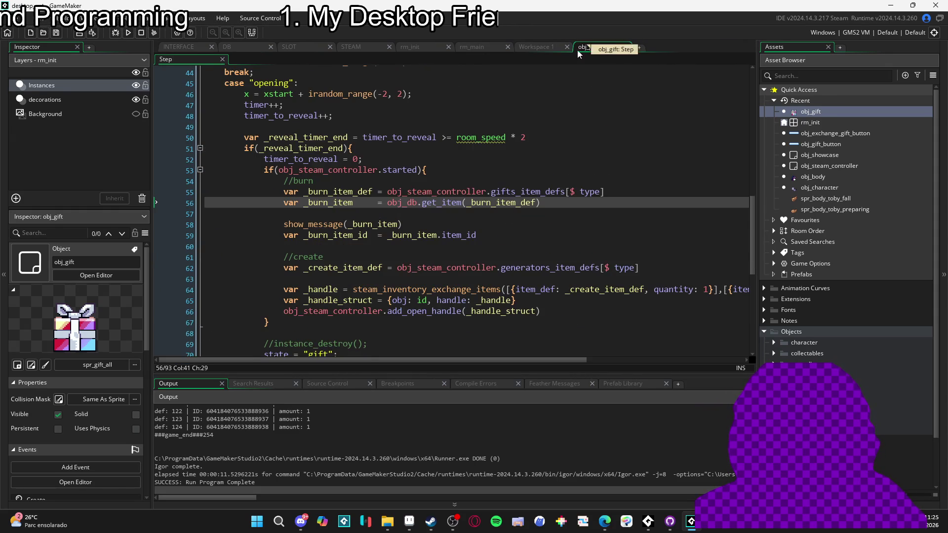
scroll(450, 137, down, 5)
scroll(450, 137, up, 6)
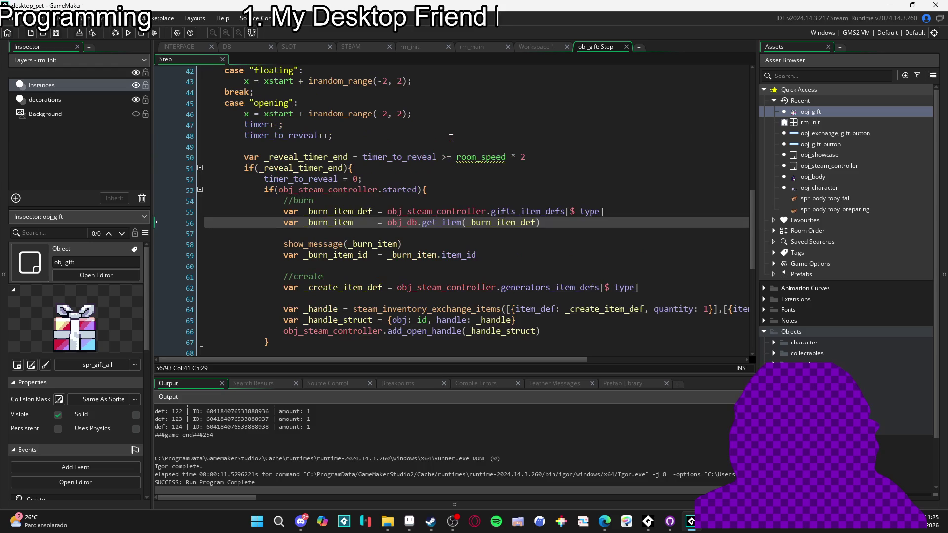
scroll(451, 138, down, 3)
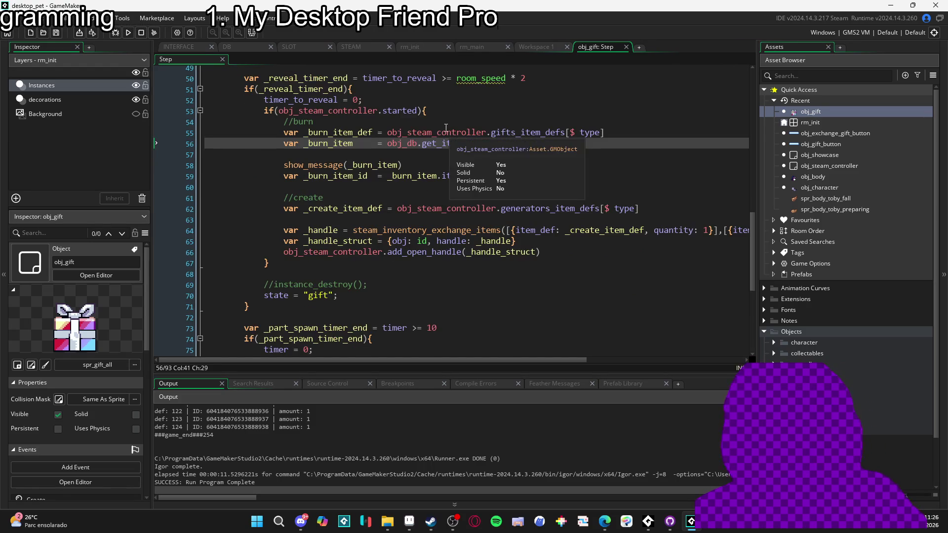
scroll(345, 198, up, 2)
scroll(340, 199, down, 5)
scroll(341, 198, down, 3)
scroll(340, 199, up, 6)
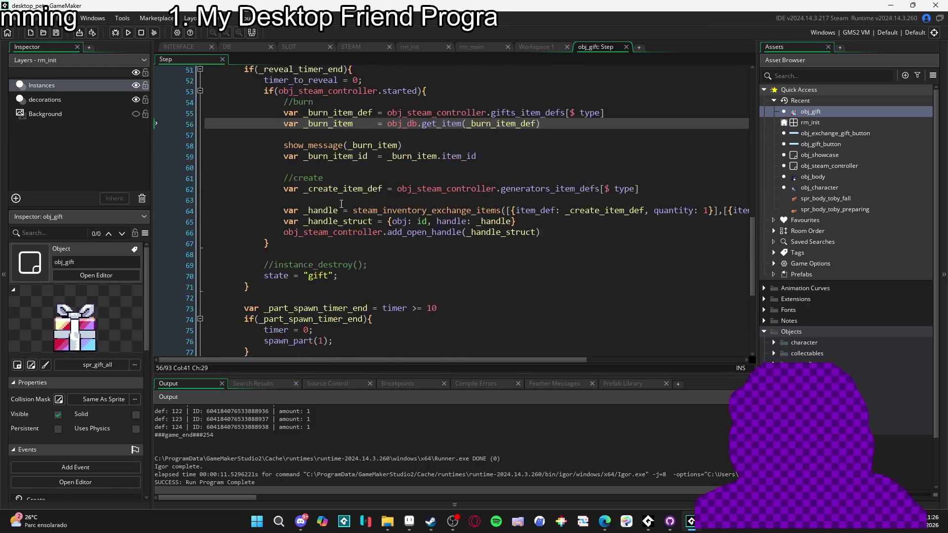
scroll(345, 198, up, 3)
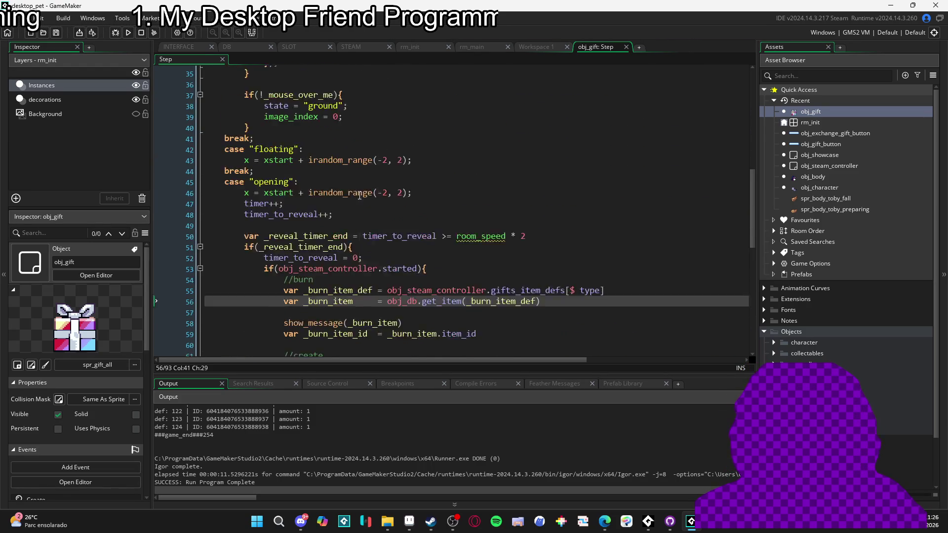
scroll(351, 223, down, 2)
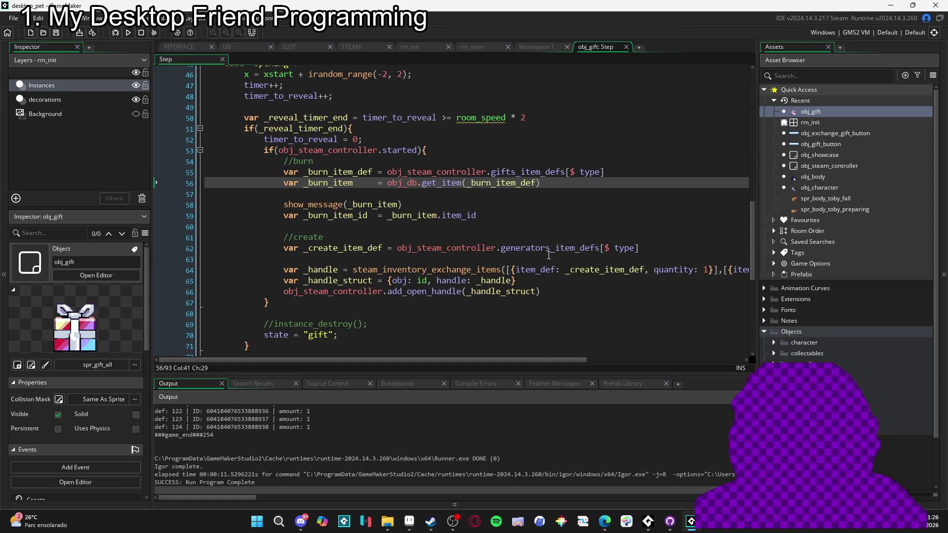
Step: Inspect the exchange call's _create_item_def argument and put the caret on blank line 63
click(610, 271)
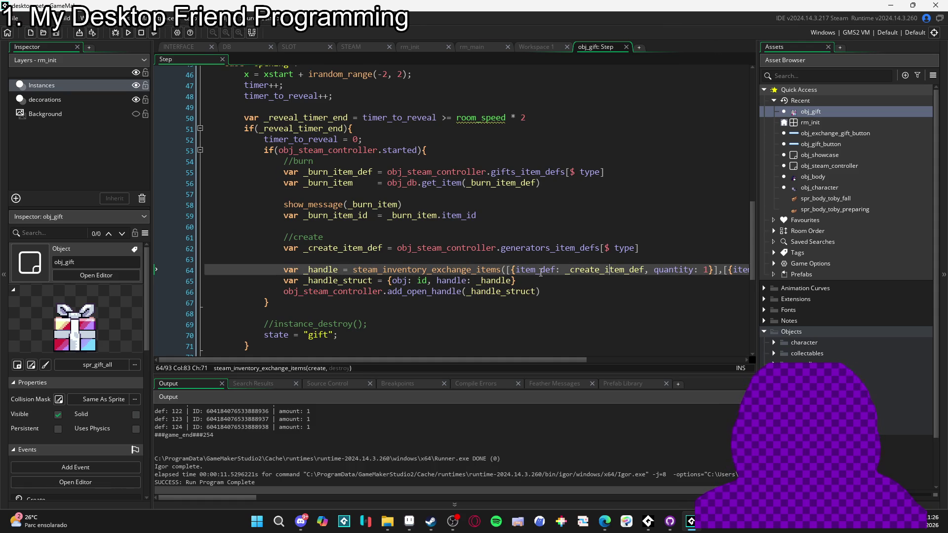
double_click(599, 269)
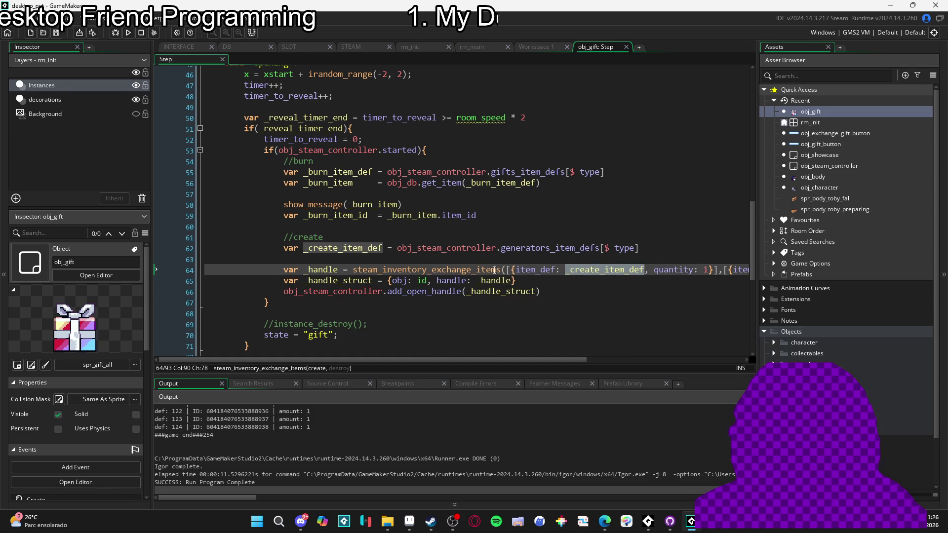
click(660, 258)
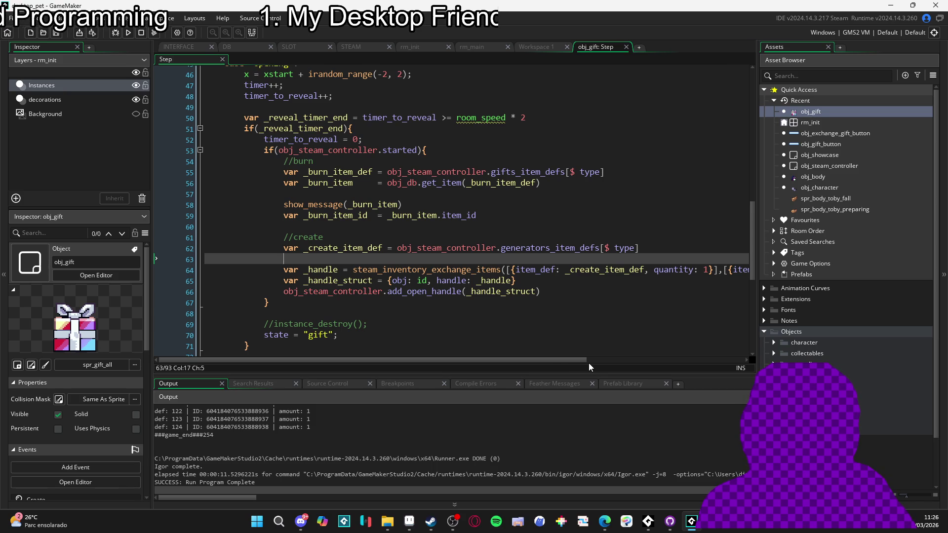
drag(578, 361, 746, 368)
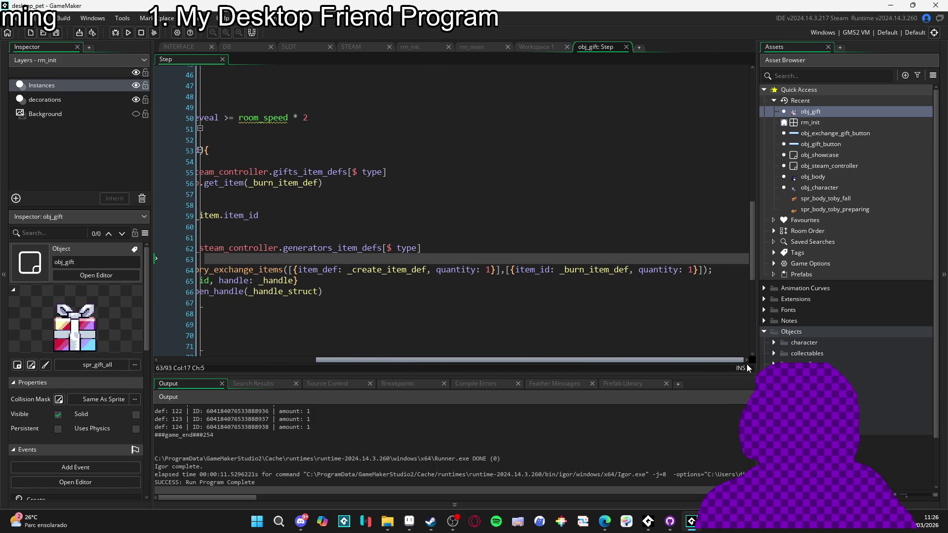
drag(746, 368, 564, 360)
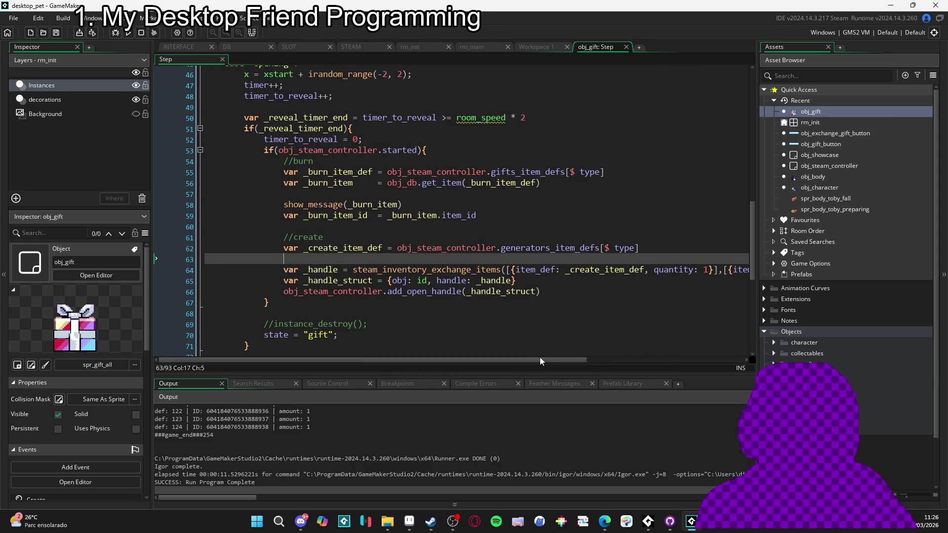
Step: Start a var _debug struct above the exchange call with a create: key
key(Return)
key(Return)
key(Up)
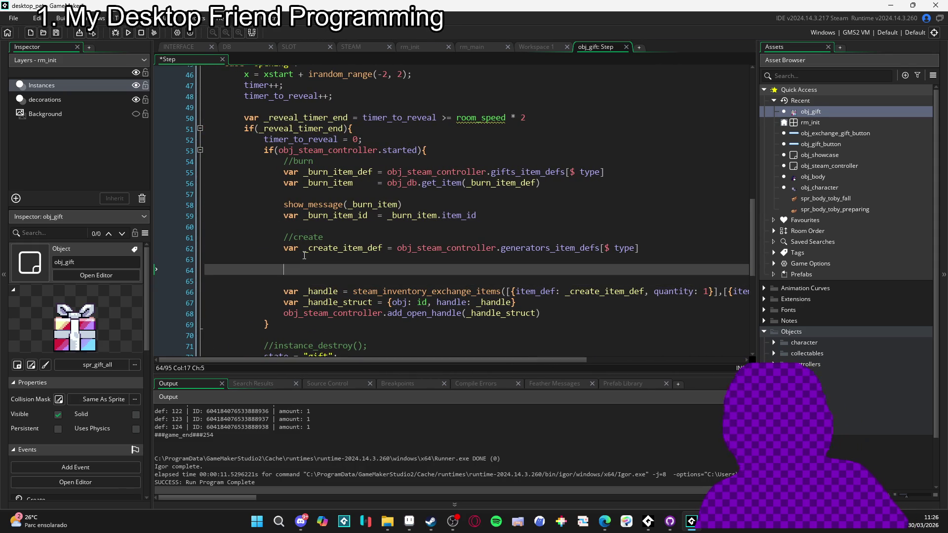
text(var _)
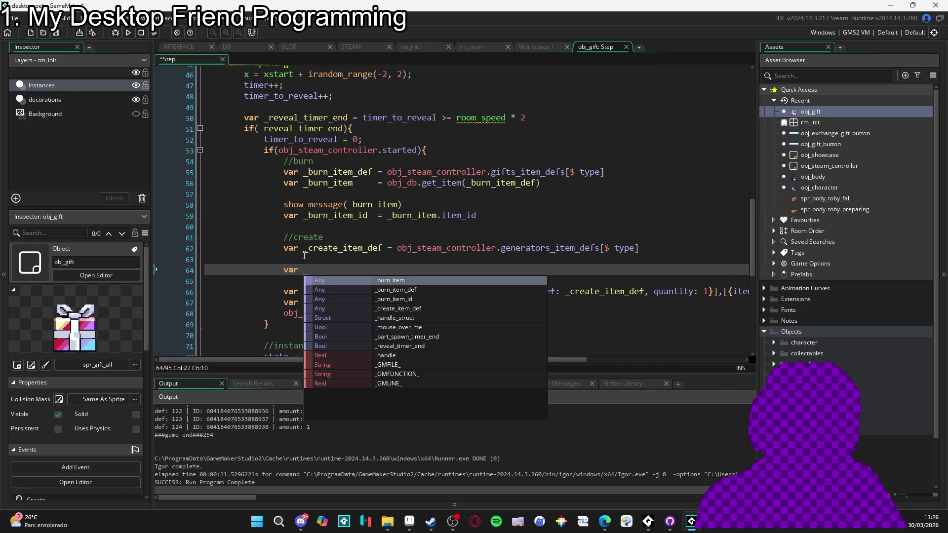
text(s)
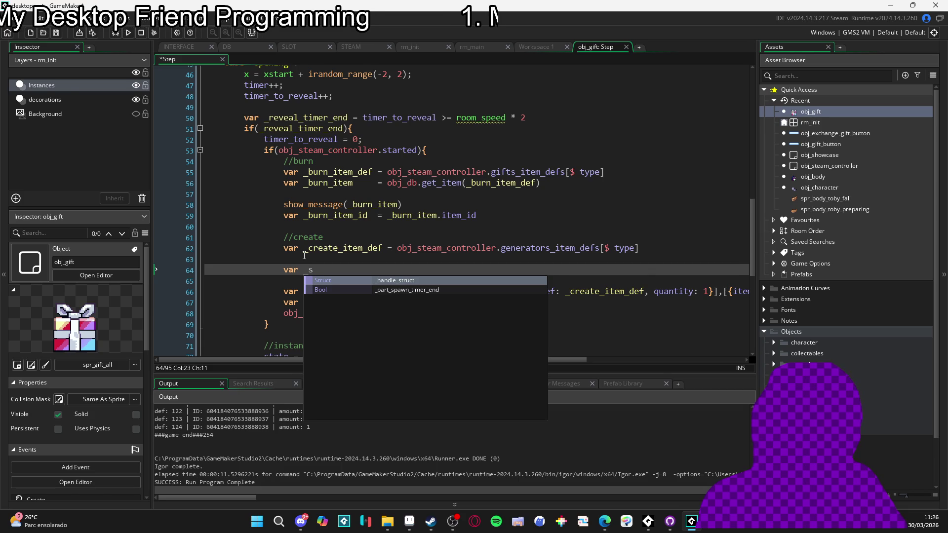
key(BackSpace)
text(debug = {)
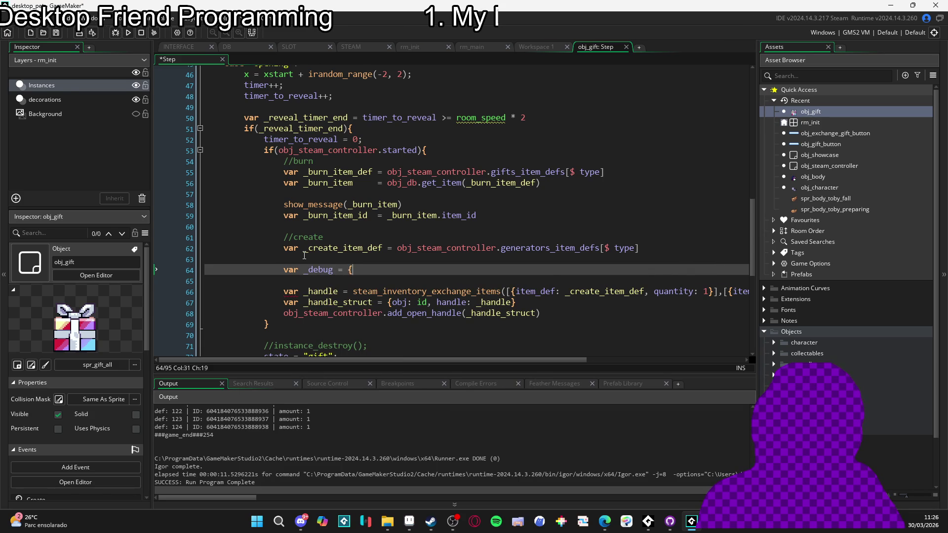
key(Return)
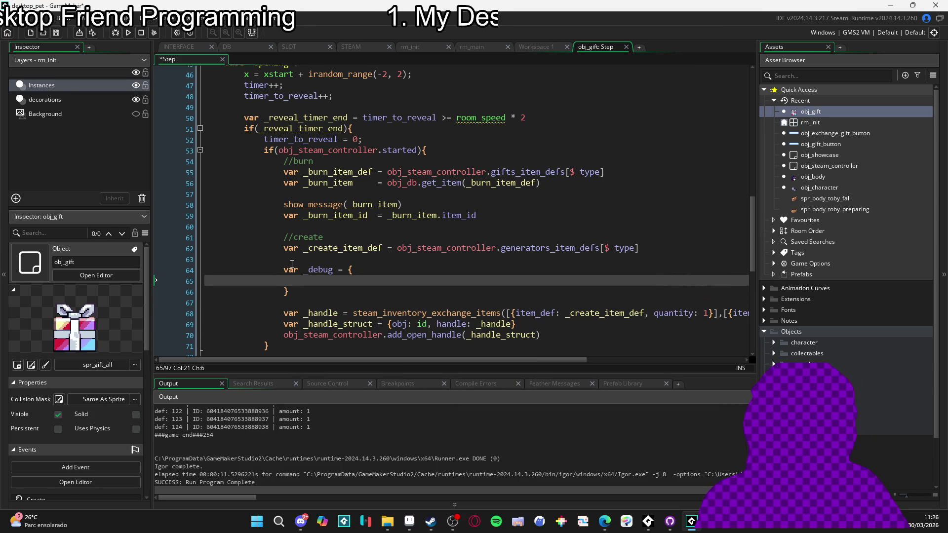
scroll(452, 241, down, 1)
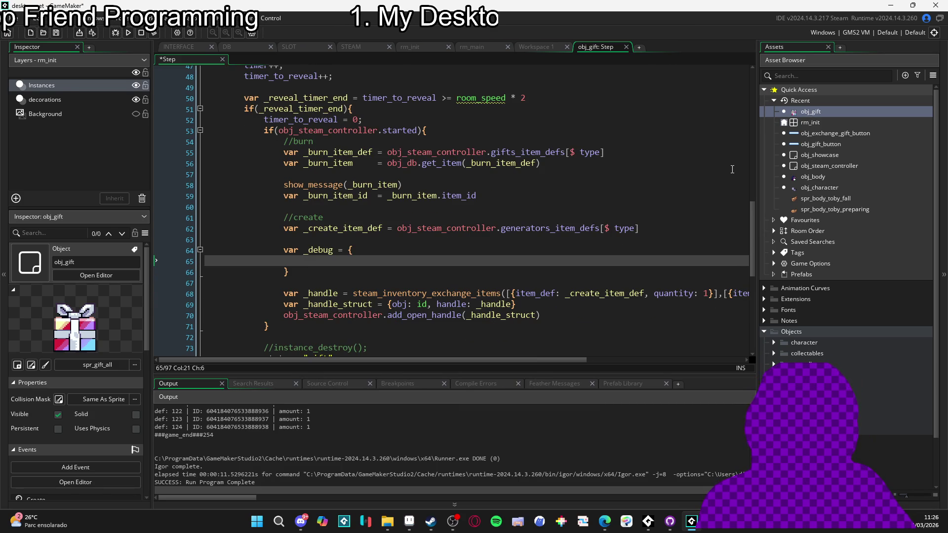
text(craete)
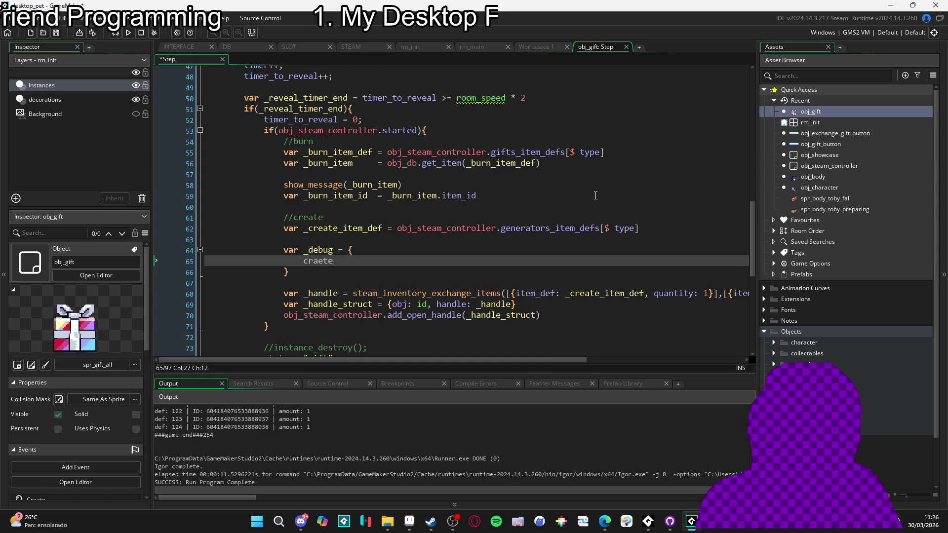
key(BackSpace)
text(eate: {)
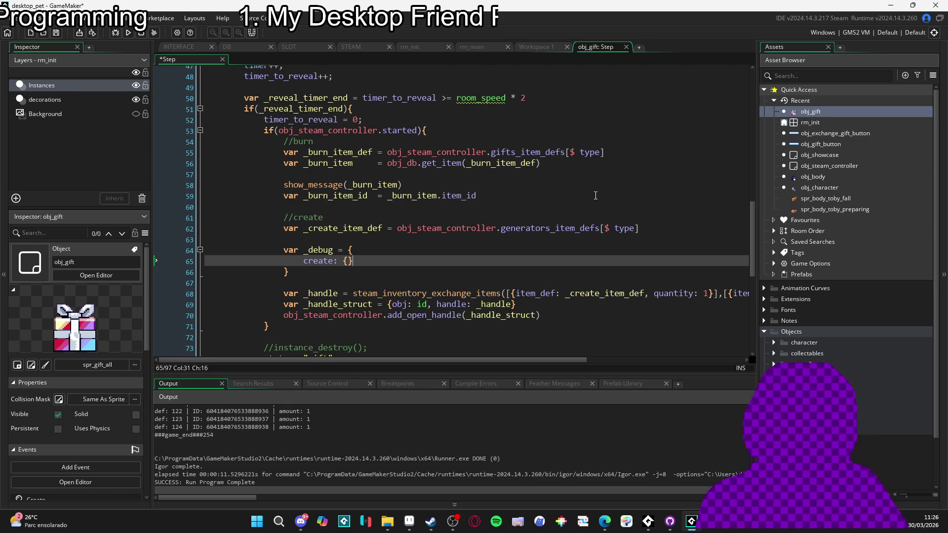
Step: Fill the create entry from the exchange call's create parameters and add a line for burn
drag(715, 293, 511, 294)
click(346, 261)
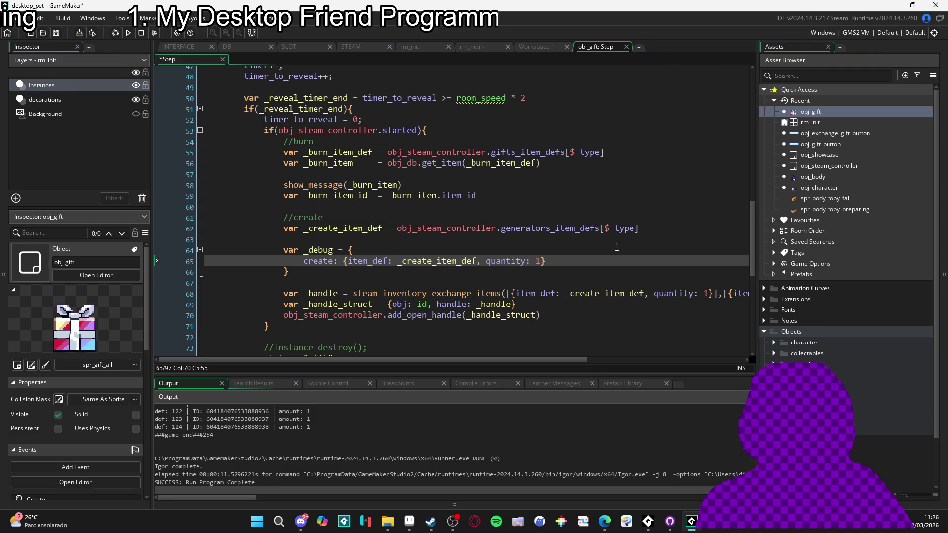
text(,)
key(Return)
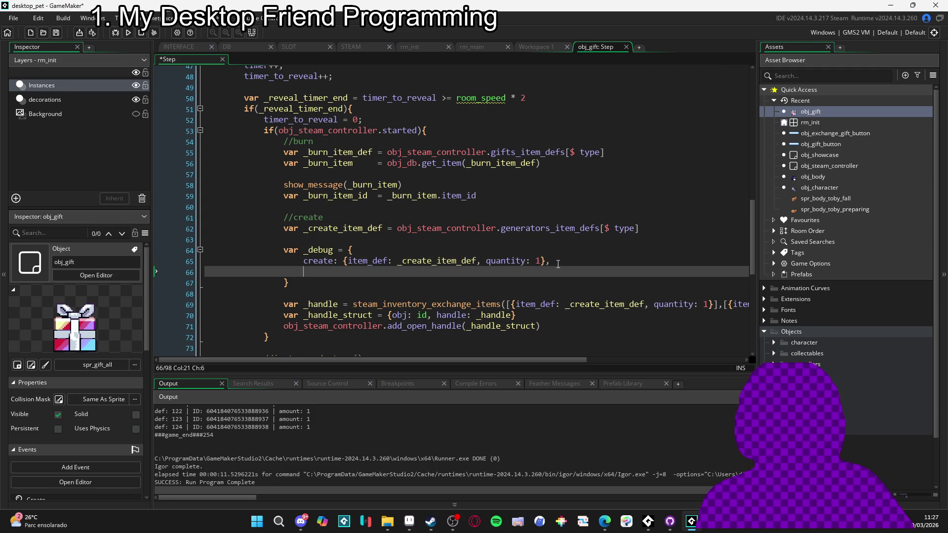
scroll(557, 263, right, 5)
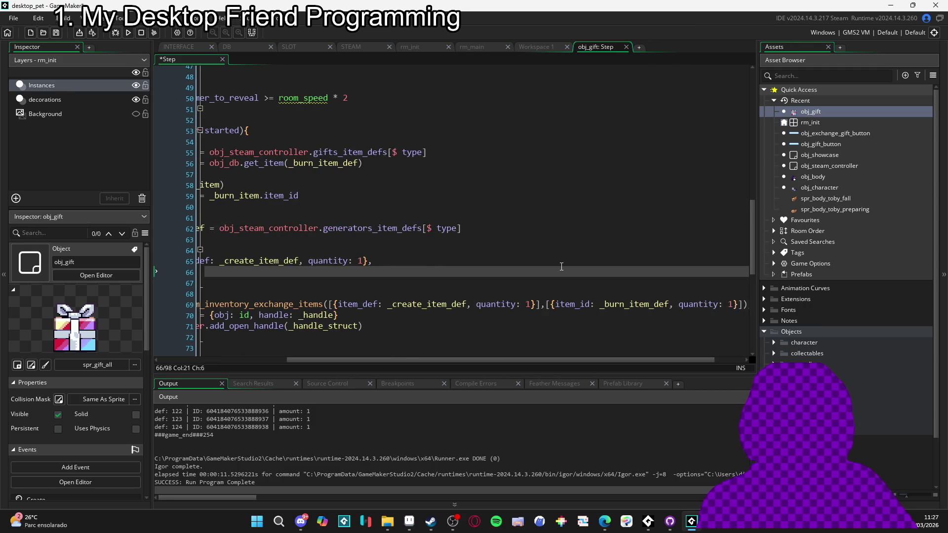
scroll(562, 266, right, 1)
scroll(565, 263, left, 3)
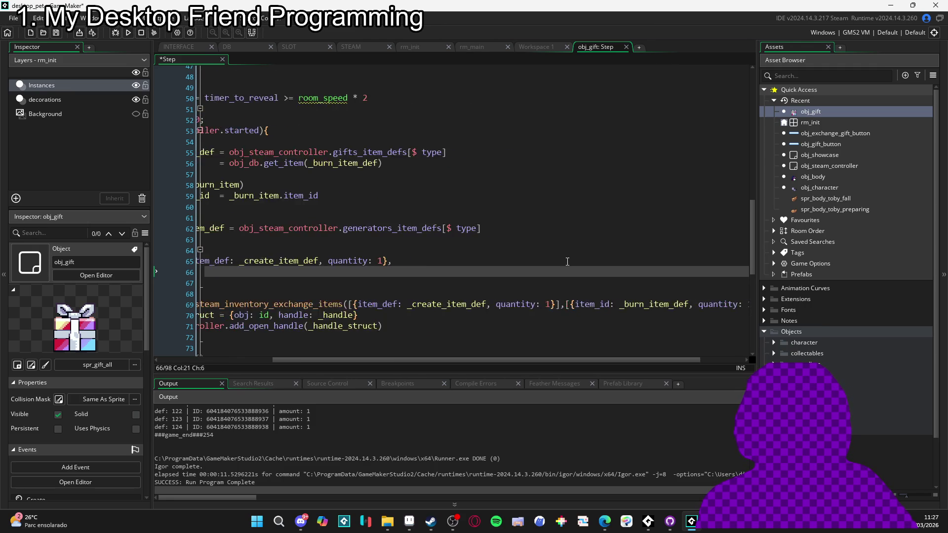
scroll(593, 250, right, 3)
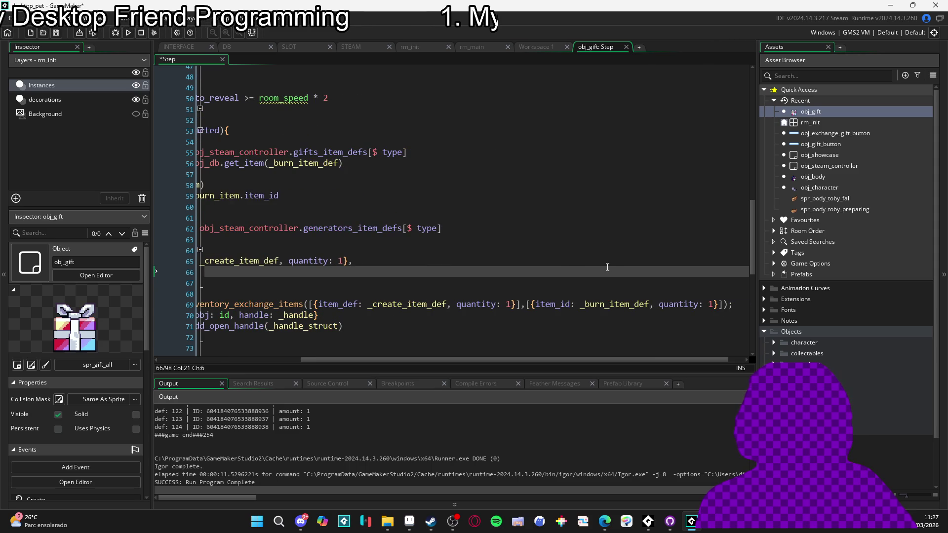
scroll(607, 267, left, 5)
scroll(617, 263, up, 4)
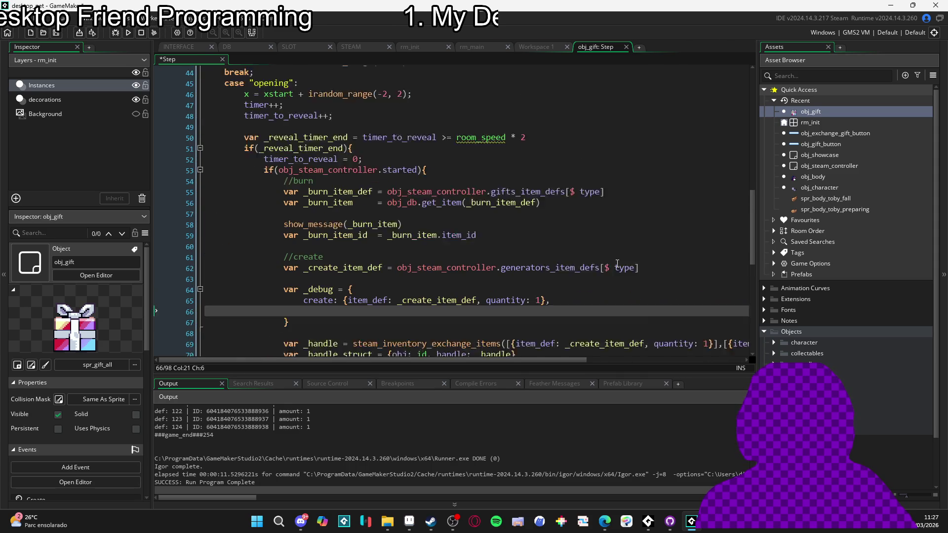
scroll(617, 263, down, 5)
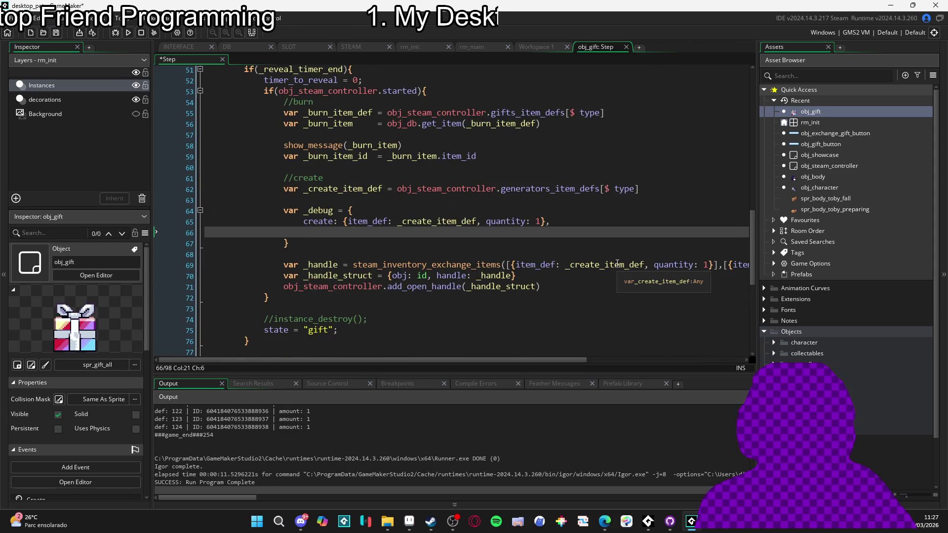
scroll(616, 263, right, 6)
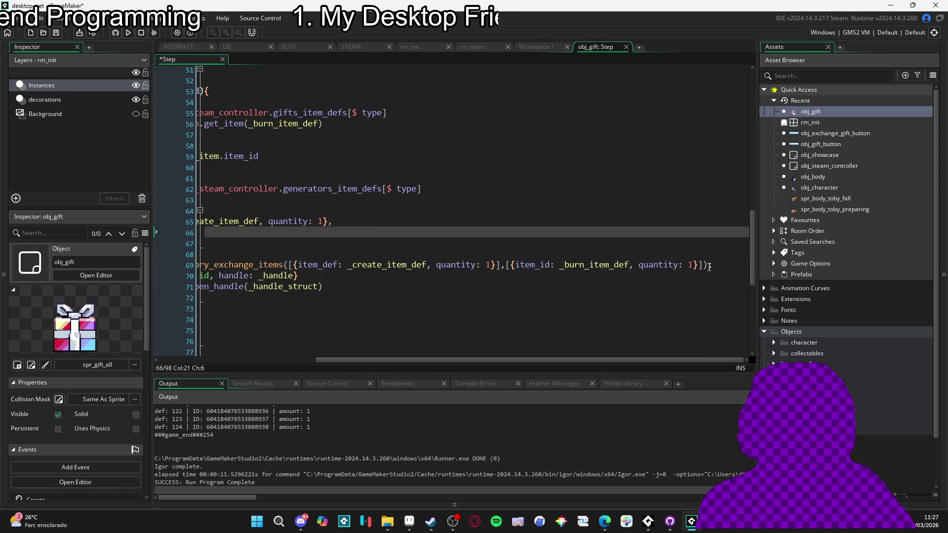
Step: Add burn: {item_id: _burn_item_def, quantity: 1} and blank lines after the _debug struct
drag(705, 267, 517, 267)
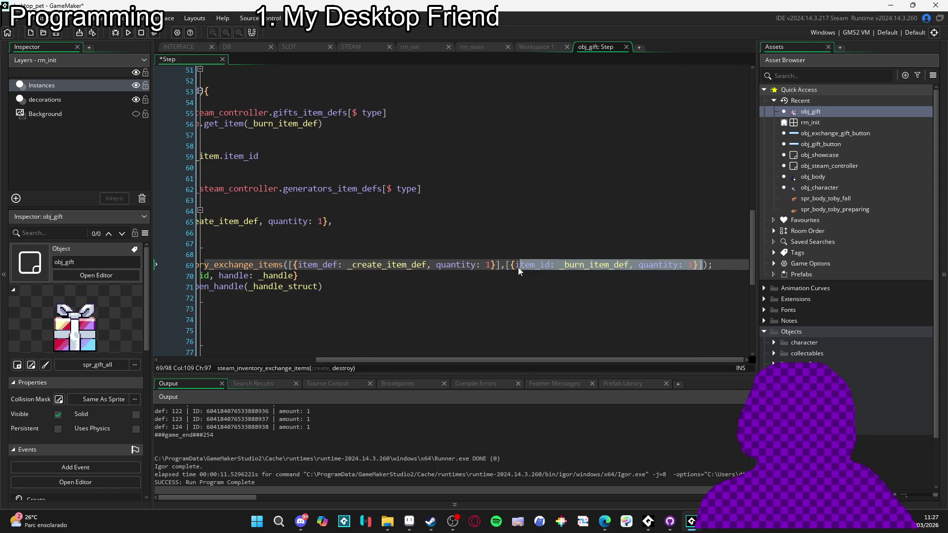
scroll(505, 268, left, 6)
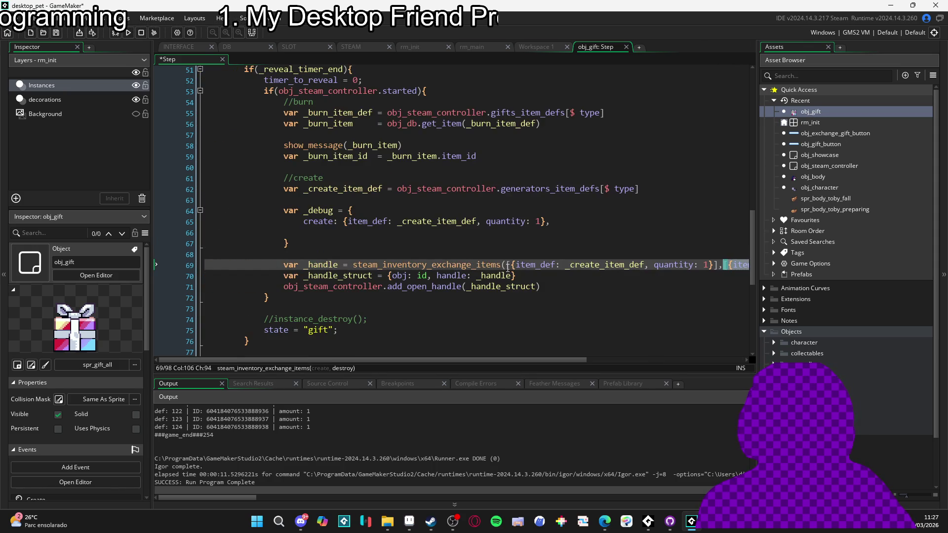
click(317, 232)
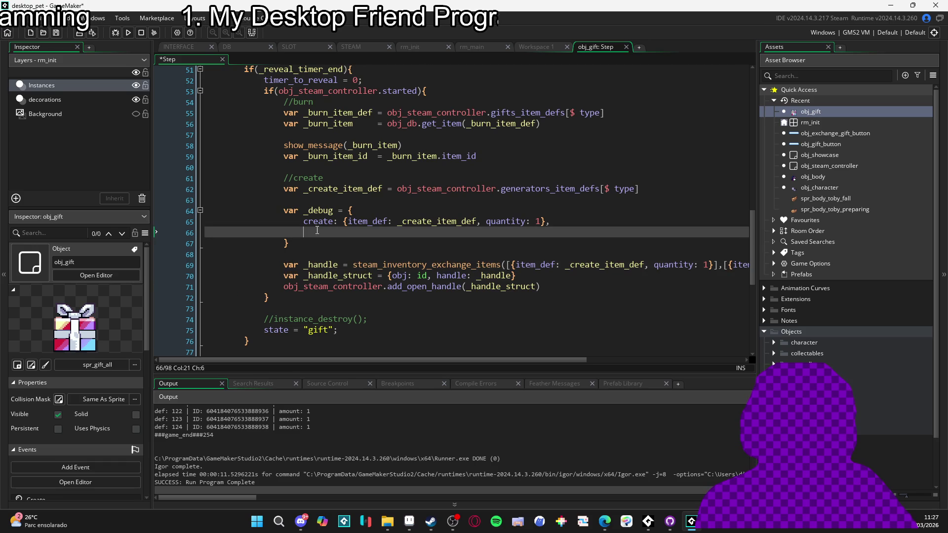
mouse_move(437, 359)
mouse_down()
mouse_move(542, 359)
mouse_move(438, 360)
mouse_up()
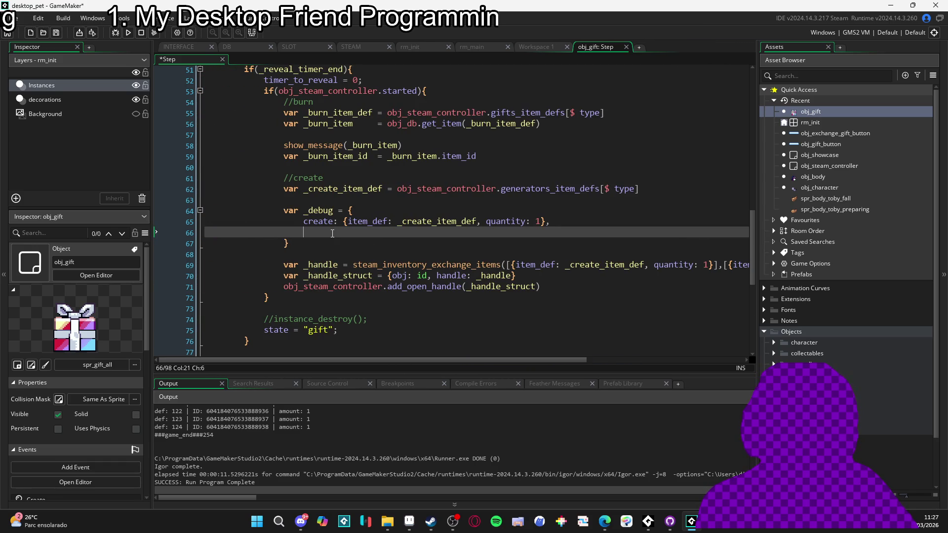
text(burn: [{item_id: _burn_item_def, quantity: 1}])
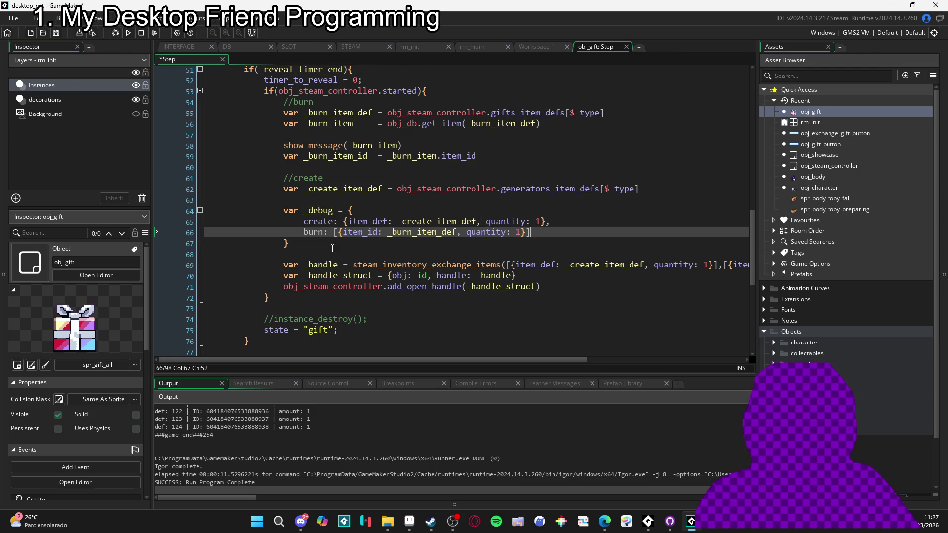
key(ctrl+z)
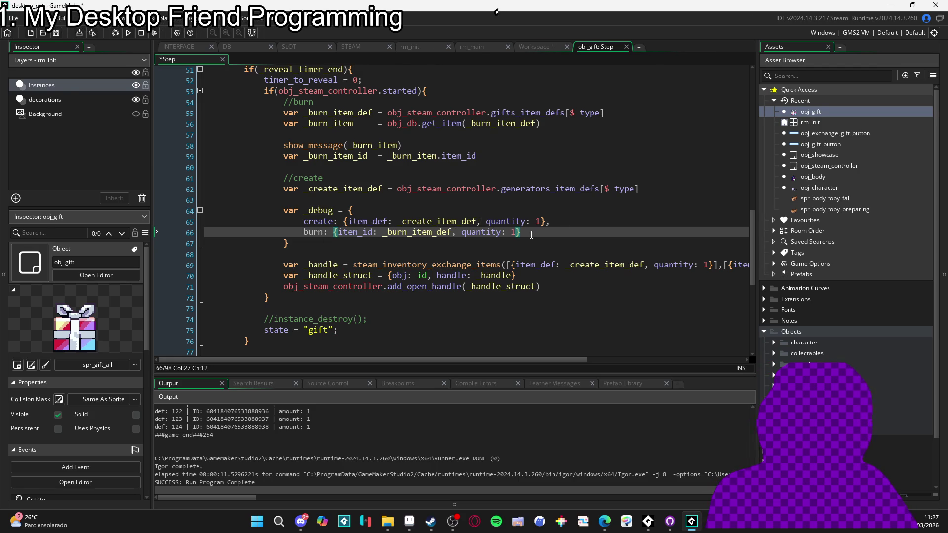
key(Down)
key(Down)
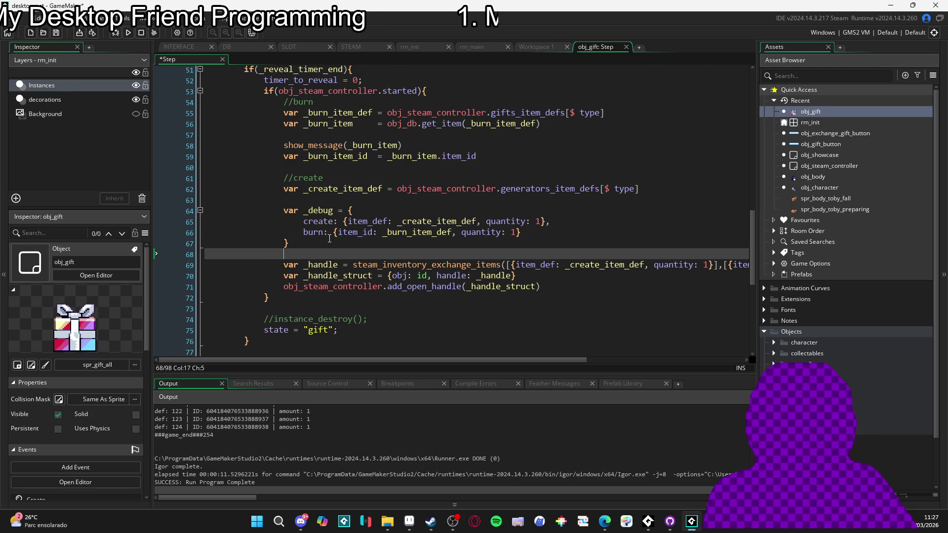
key(Return)
key(Return)
key(Up)
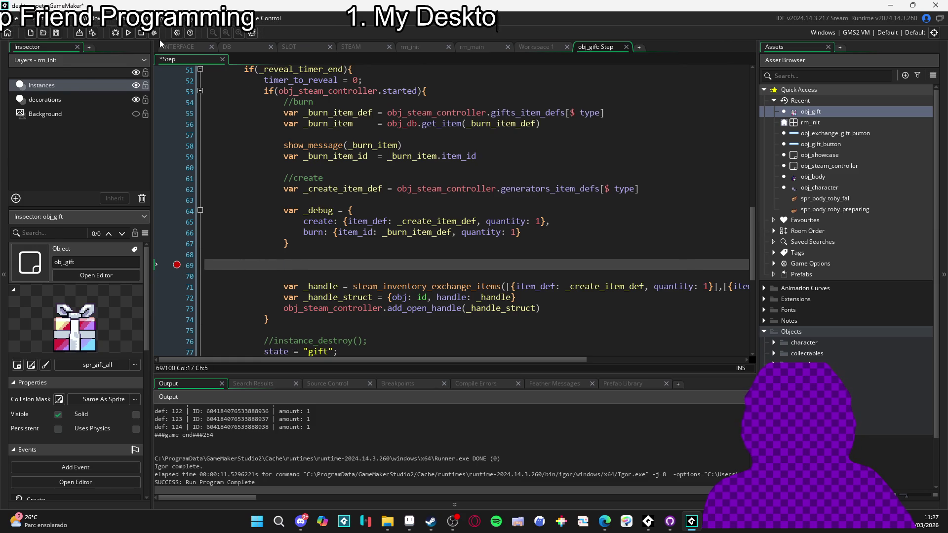
Step: Debug-run the game, open the gift, dismiss its item_def 101 message, and return to the debugger
click(114, 32)
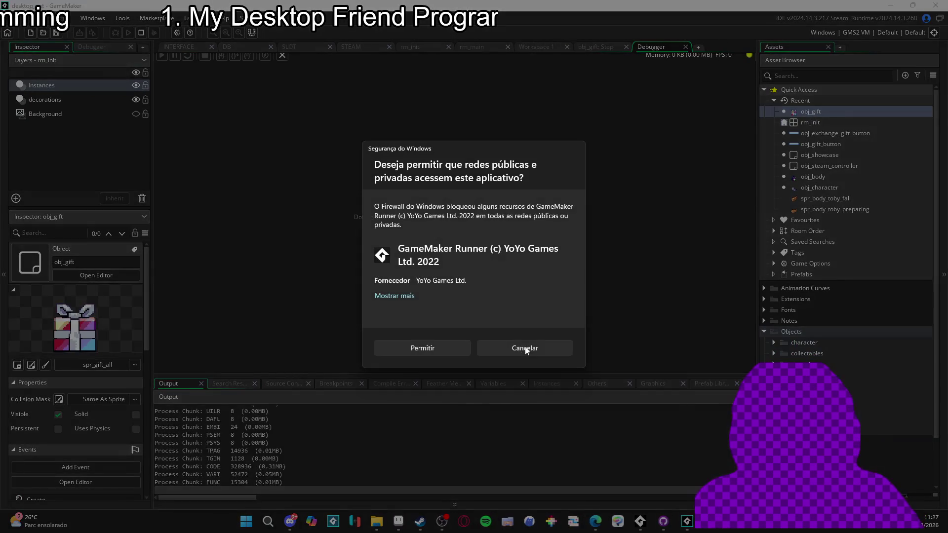
click(436, 345)
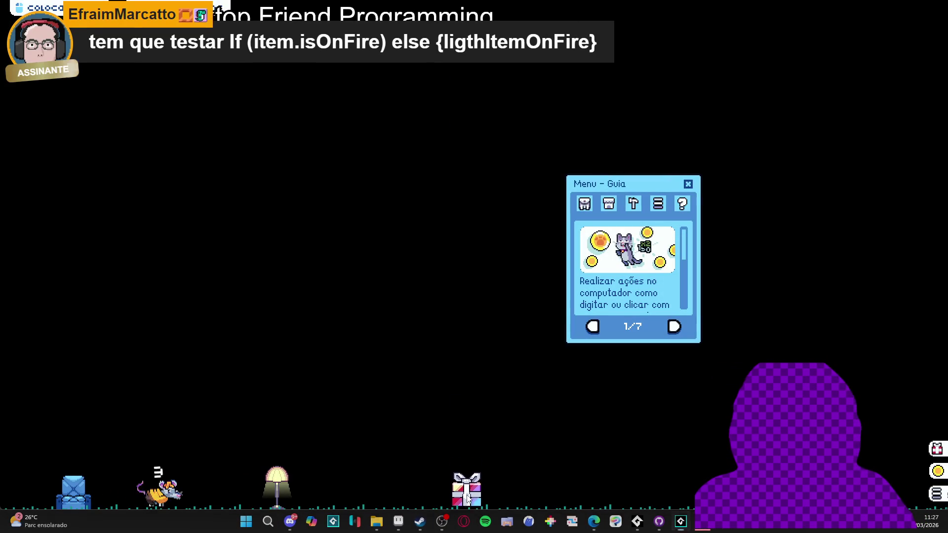
click(467, 498)
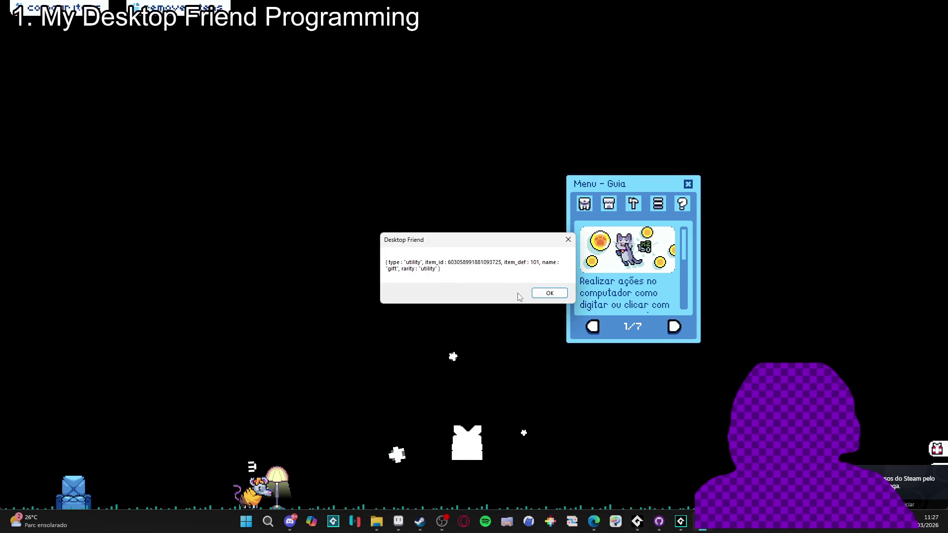
click(543, 294)
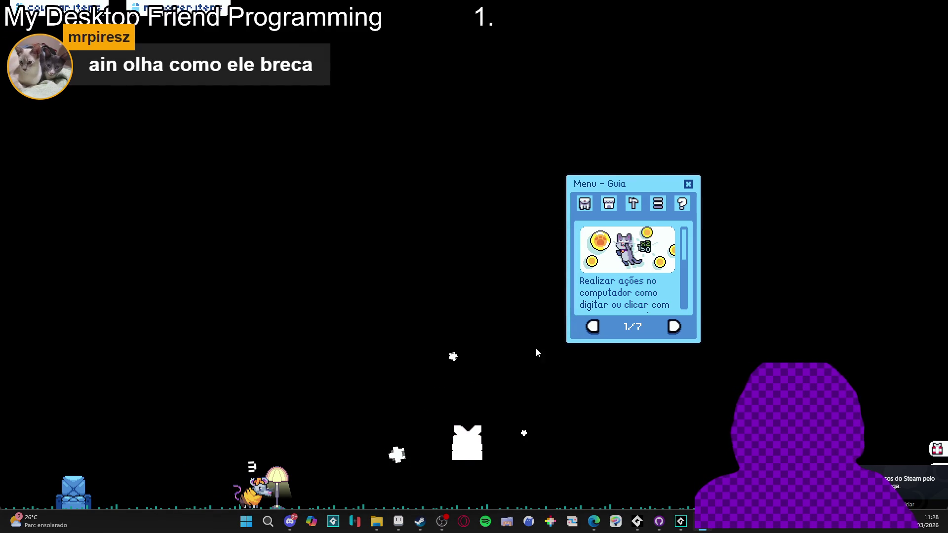
click(682, 523)
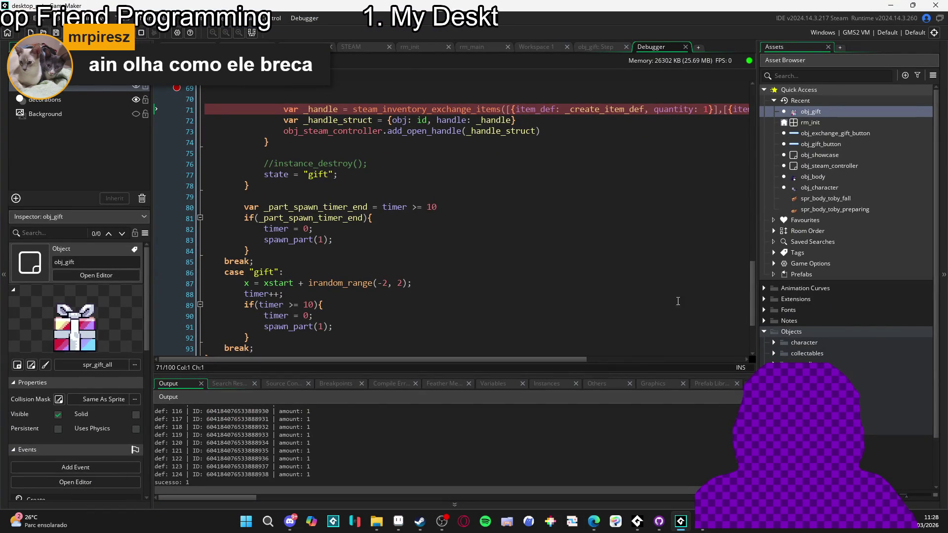
Step: Show the debugger's Variables view and give it more height
click(600, 384)
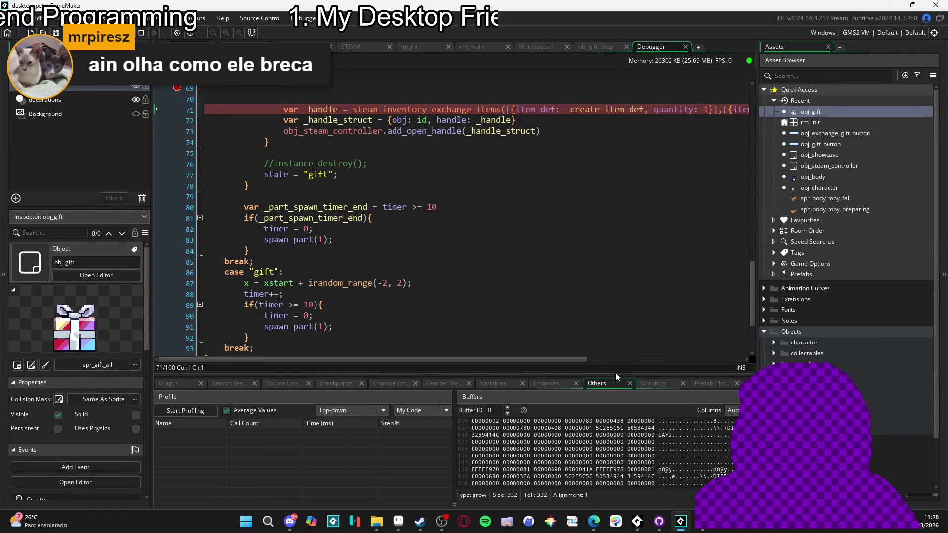
click(493, 384)
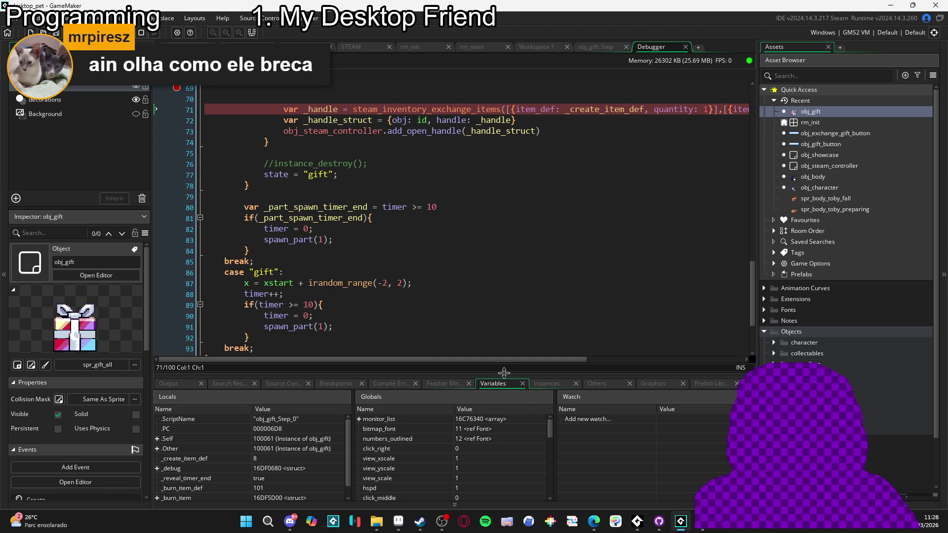
mouse_move(505, 373)
mouse_down()
mouse_move(495, 332)
mouse_move(497, 361)
mouse_up()
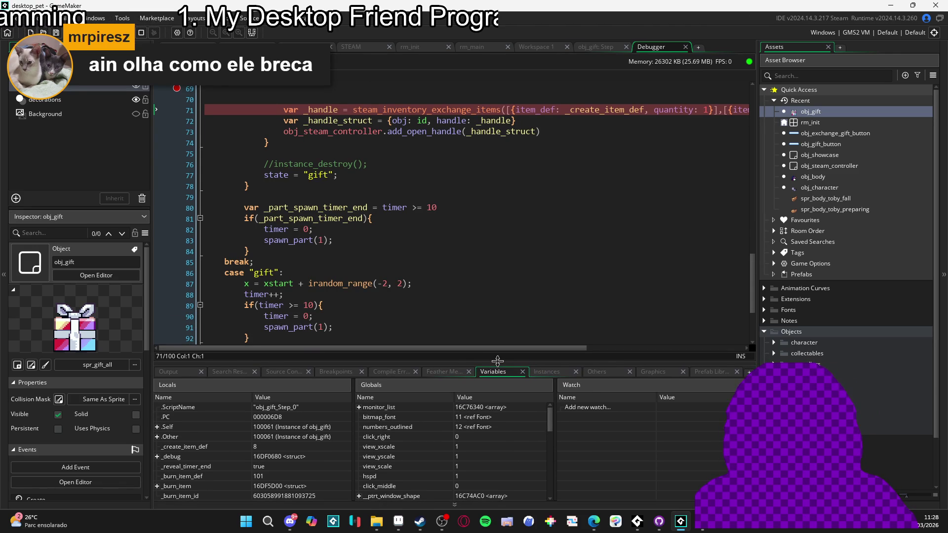
scroll(460, 302, up, 2)
scroll(450, 298, down, 1)
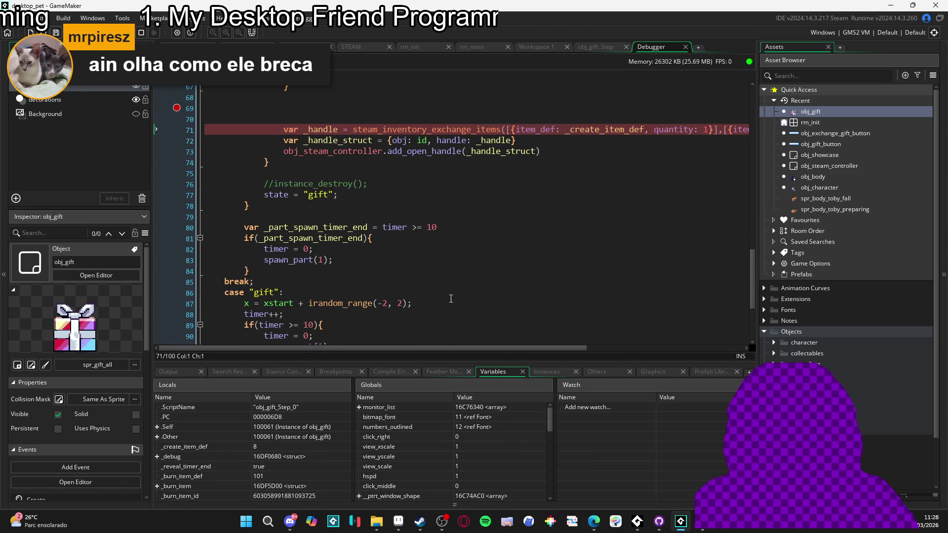
scroll(398, 310, up, 2)
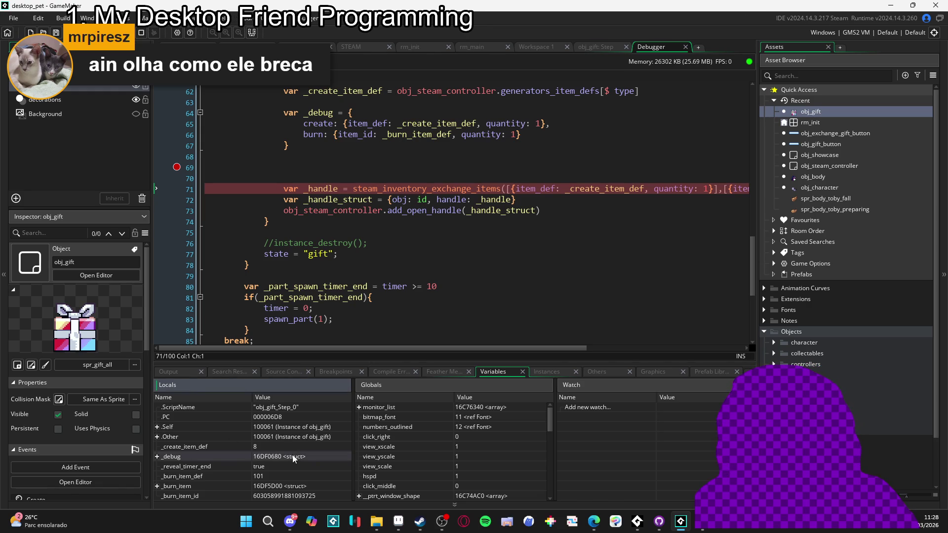
Step: Expand _debug to reveal burn item_id 101 and create item_def 8, each quantity 1
click(157, 456)
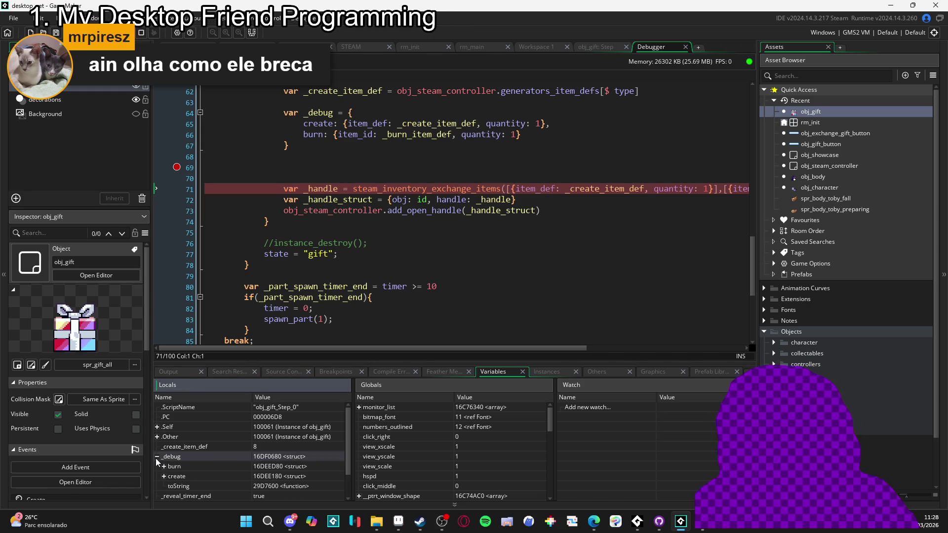
scroll(178, 461, down, 1)
click(163, 447)
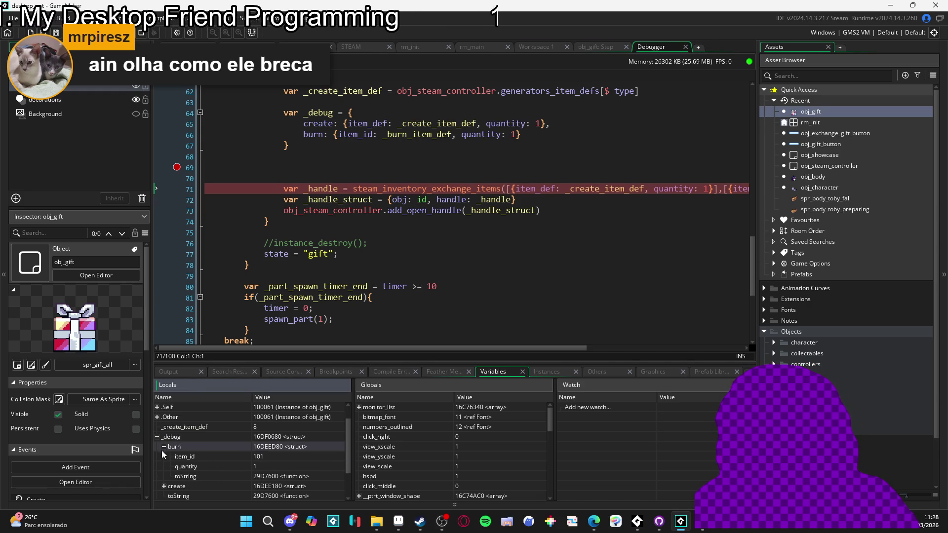
scroll(173, 464, down, 1)
click(164, 466)
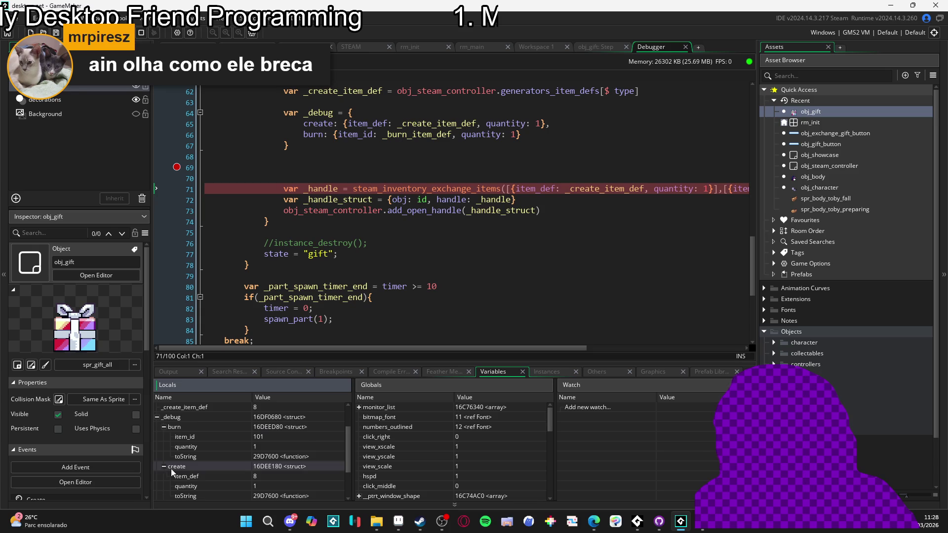
scroll(182, 469, down, 1)
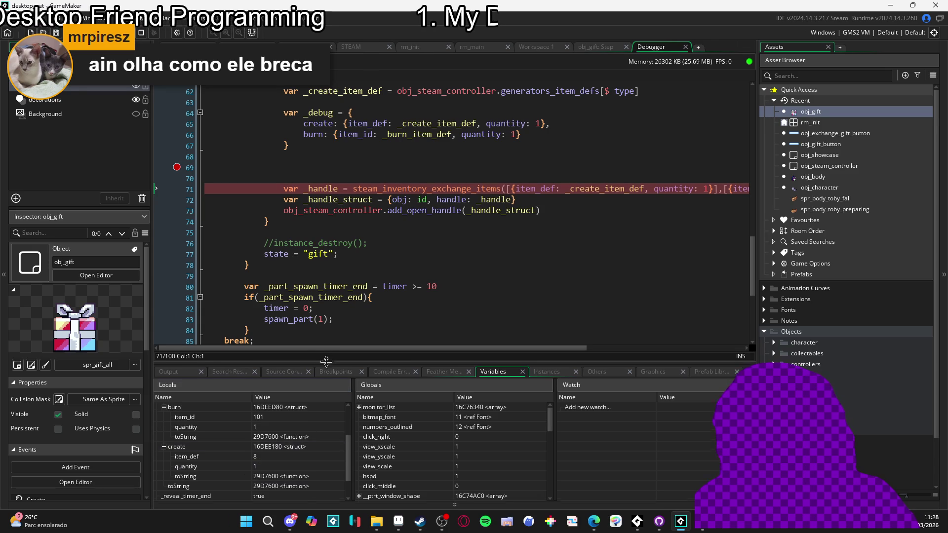
drag(325, 363, 321, 328)
scroll(206, 432, up, 1)
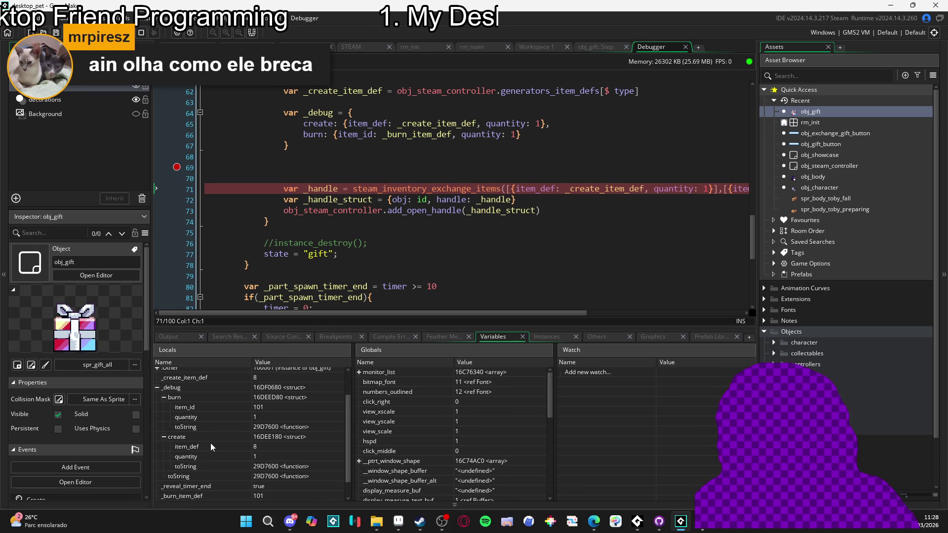
click(274, 409)
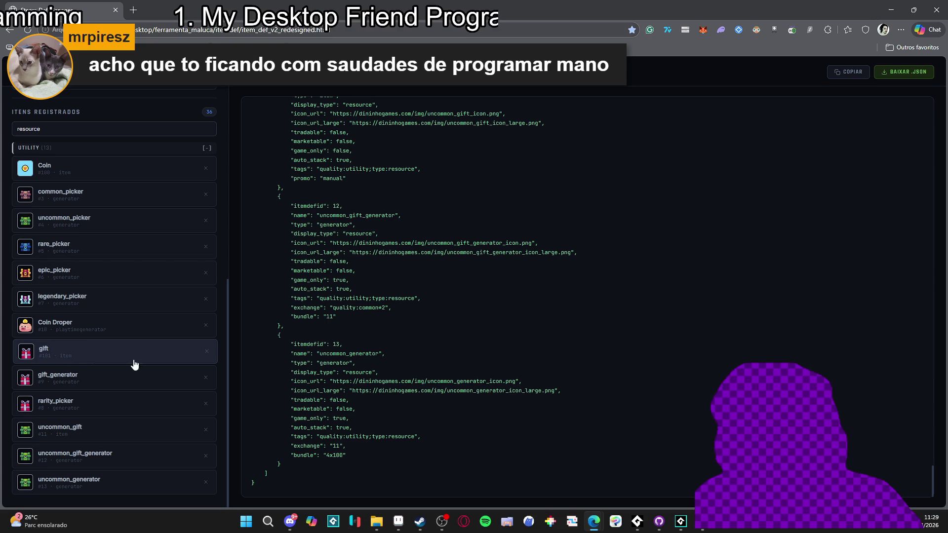
key(alt+Tab)
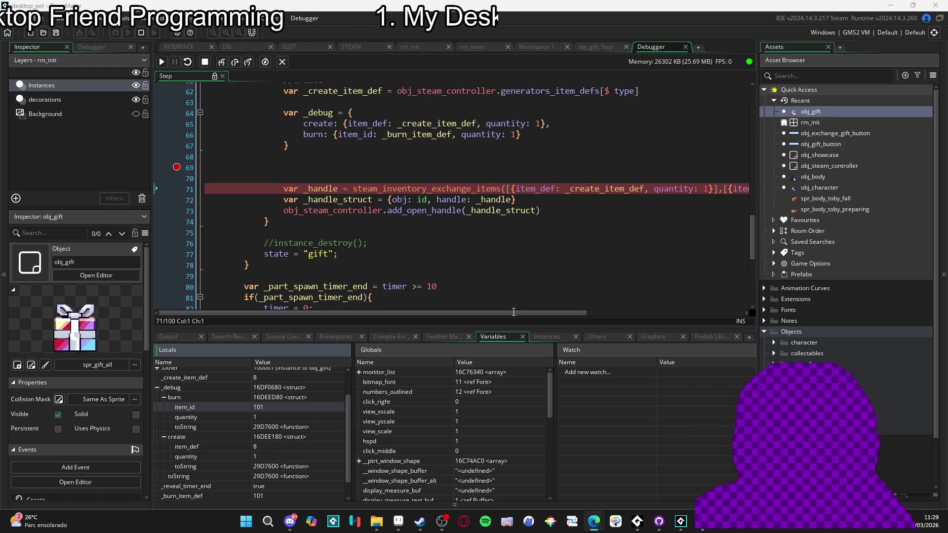
Step: Replace _burn_item_def with _burn_item_id in the exchange call
mouse_move(515, 313)
mouse_down()
mouse_move(658, 325)
mouse_move(526, 318)
mouse_up()
scroll(475, 267, up, 3)
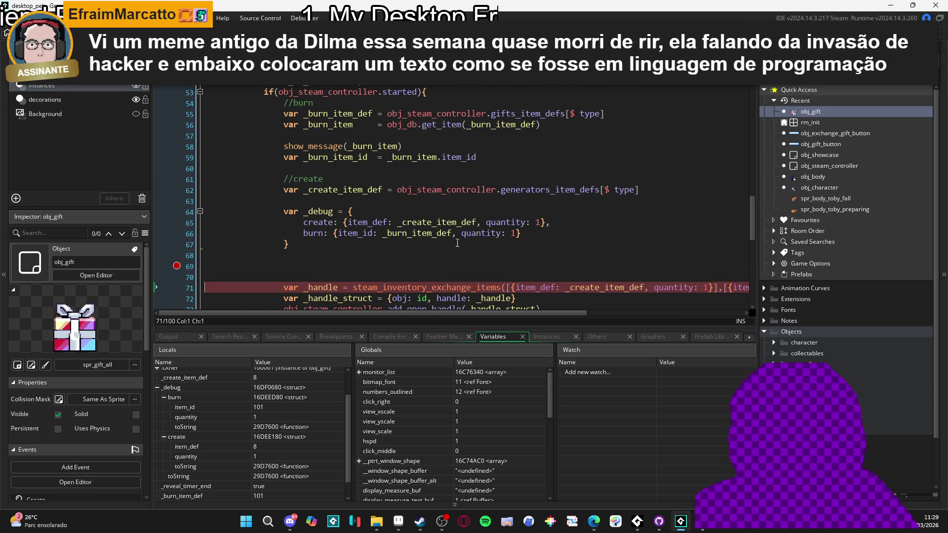
double_click(364, 157)
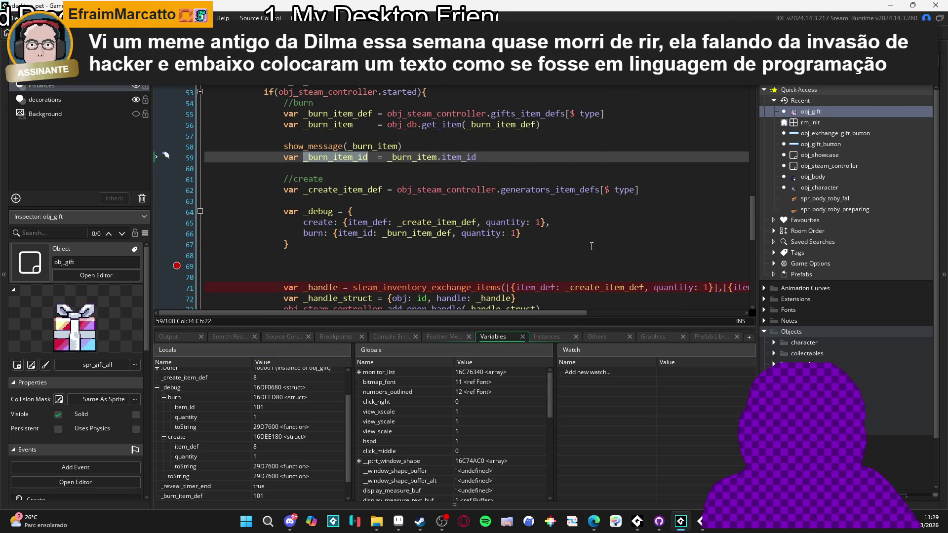
scroll(364, 172, down, 3)
mouse_move(519, 314)
mouse_down()
mouse_move(595, 316)
mouse_move(644, 196)
mouse_up()
double_click(643, 193)
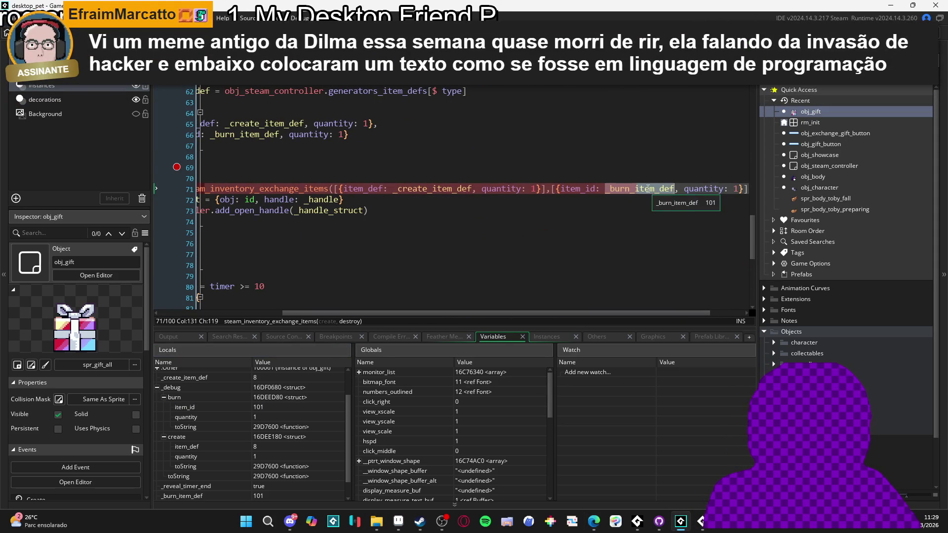
scroll(224, 182, up, 1)
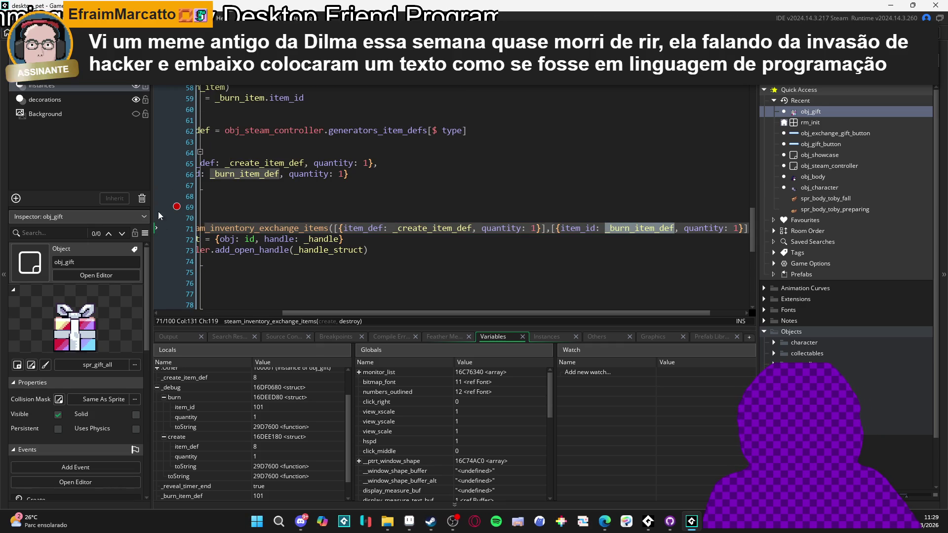
click(403, 207)
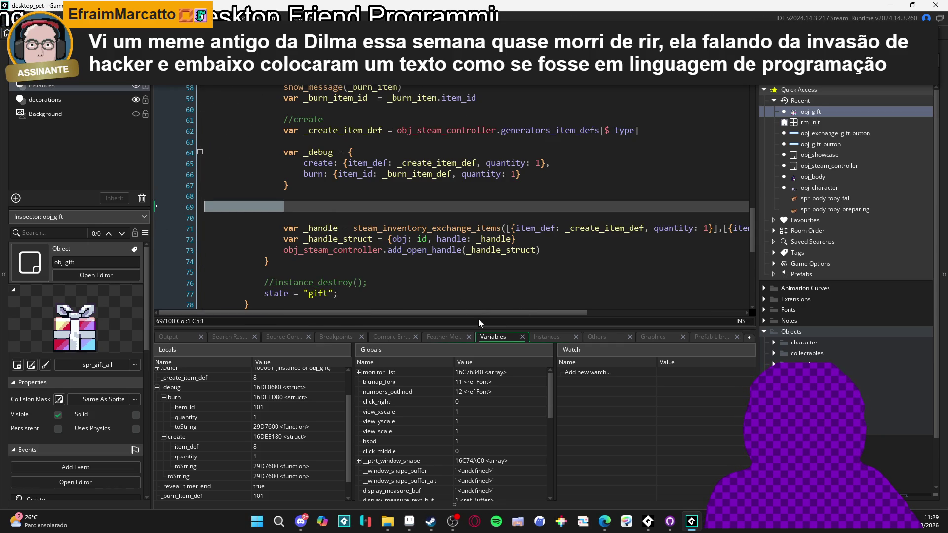
drag(489, 313, 662, 318)
double_click(592, 228)
text(_burn_item_id, quantity: 1}]);)
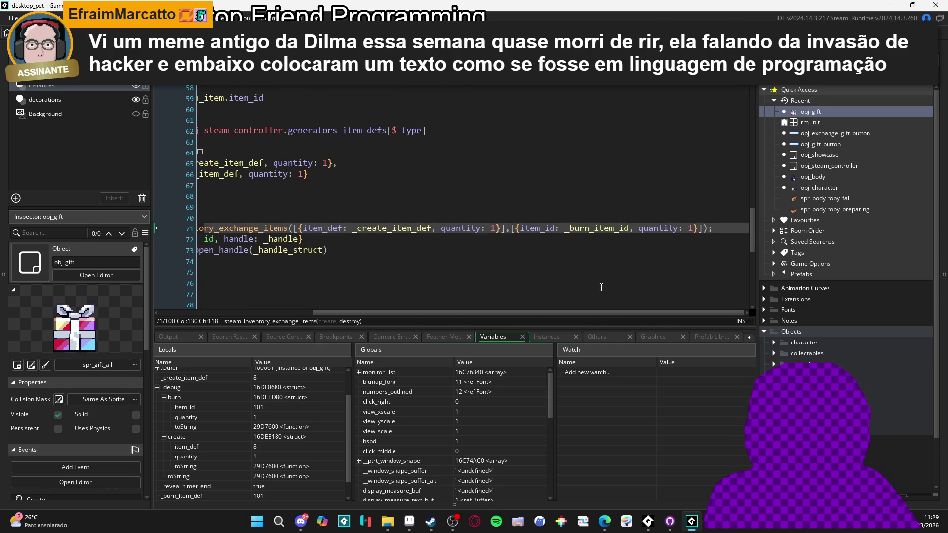
Step: Delete the blank lines above the exchange call and bring GameMaker to the front
mouse_move(582, 313)
mouse_down()
mouse_move(428, 315)
mouse_move(417, 390)
mouse_up()
drag(283, 218, 154, 212)
key(BackSpace)
key(BackSpace)
key(BackSpace)
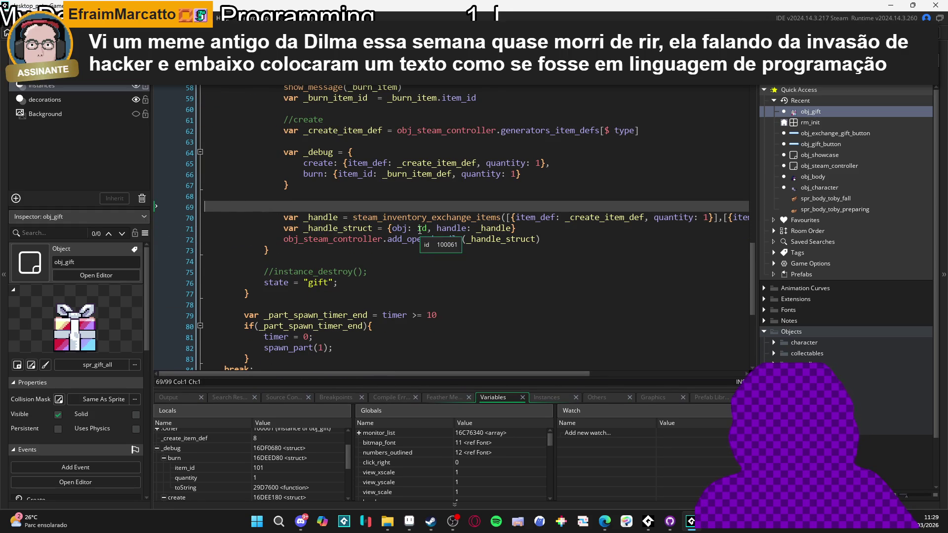
scroll(420, 230, up, 2)
scroll(420, 230, up, 1)
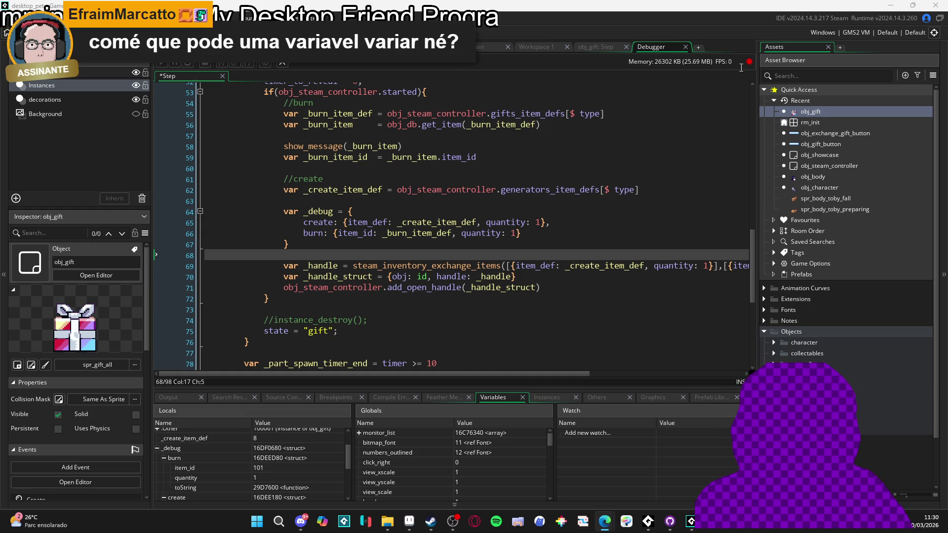
click(162, 72)
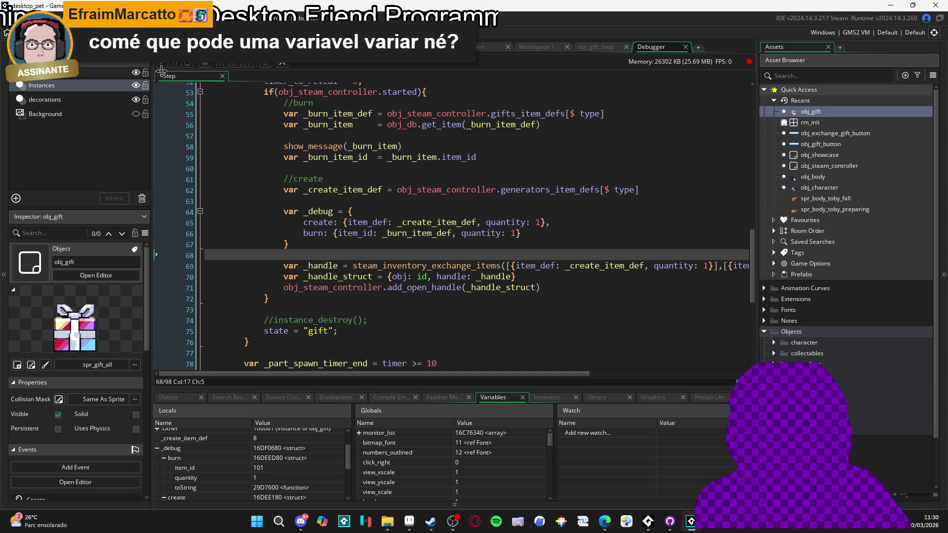